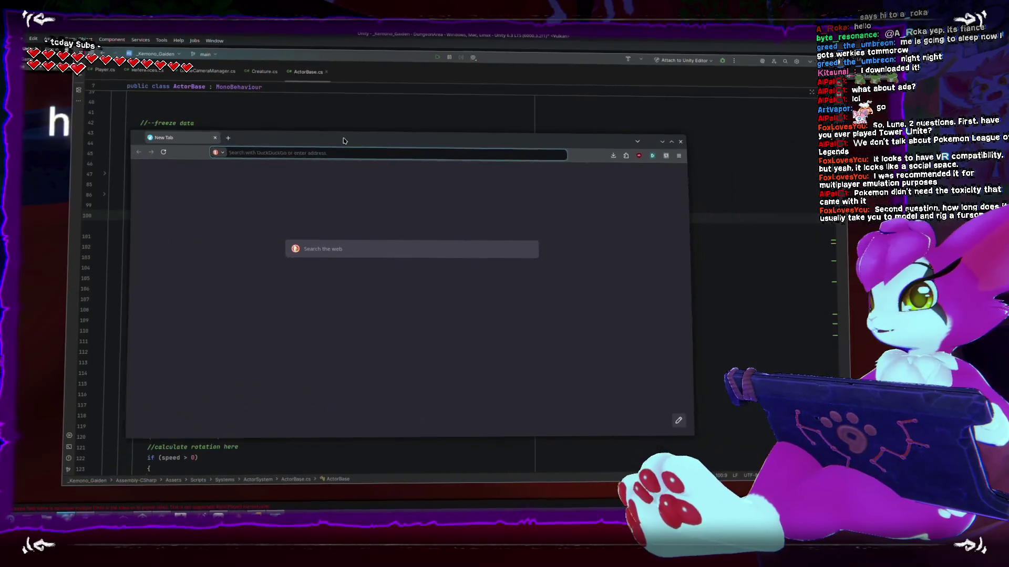
Search for 'tower unite documentation avatar' and open the Creating Characters v3.0 result
{"action": "type", "text": "tower unite "}
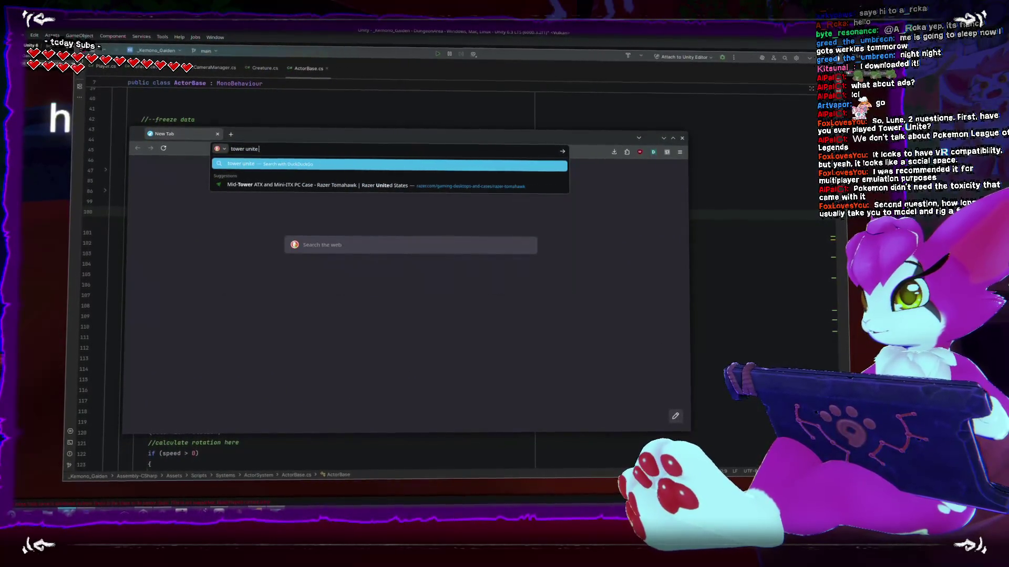
{"action": "type", "text": "documentation avatar"}
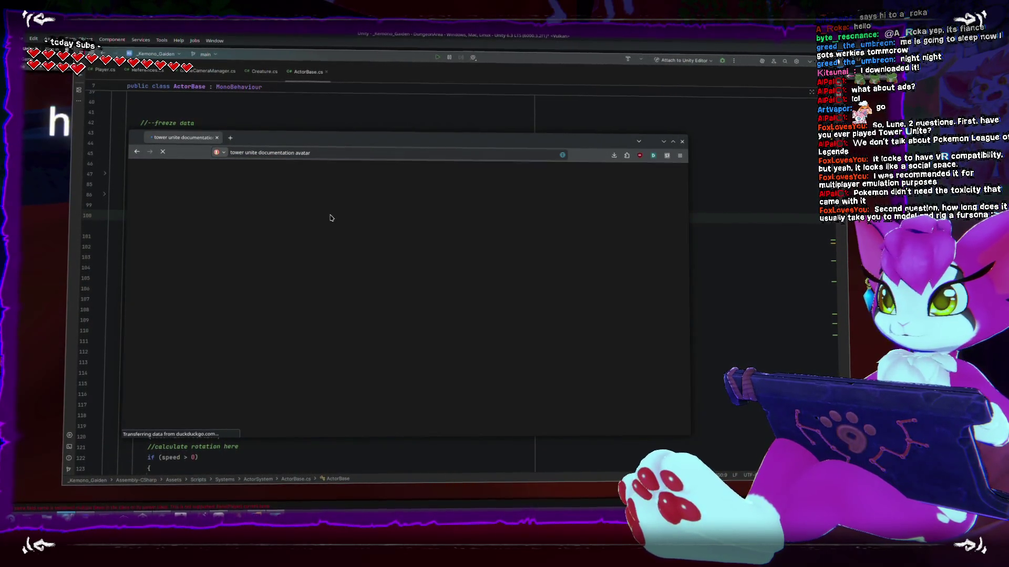
{"action": "left_click", "coordinate": [242, 256]}
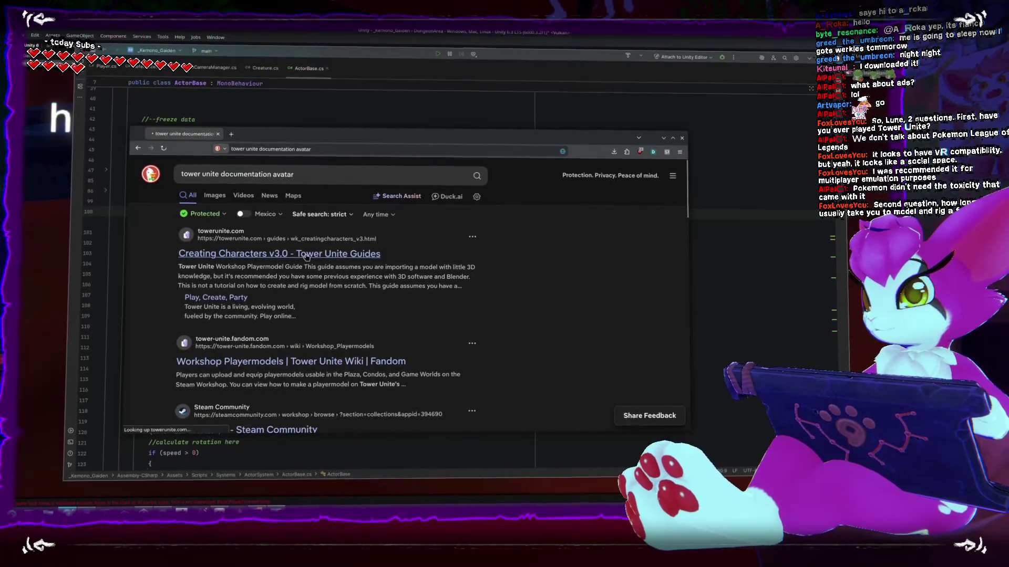
Maximize the guide page and read from Prerequisites through the middle steps
{"action": "double_click", "coordinate": [325, 141]}
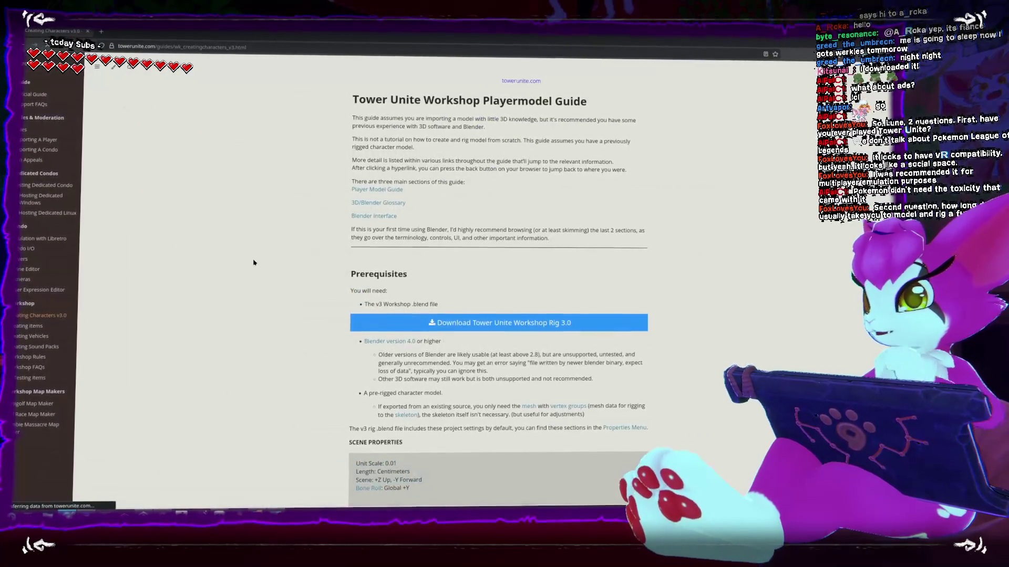
{"action": "scroll", "coordinate": [253, 264], "scroll_direction": "down", "scroll_amount": 3}
{"action": "scroll", "coordinate": [253, 264], "scroll_direction": "down", "scroll_amount": 5}
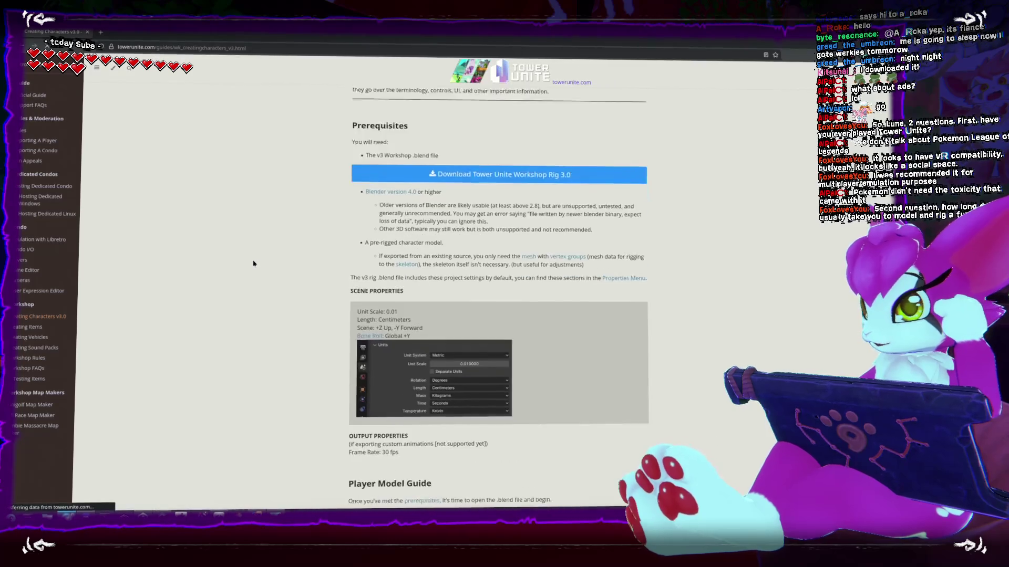
{"action": "scroll", "coordinate": [251, 259], "scroll_direction": "down", "scroll_amount": 10}
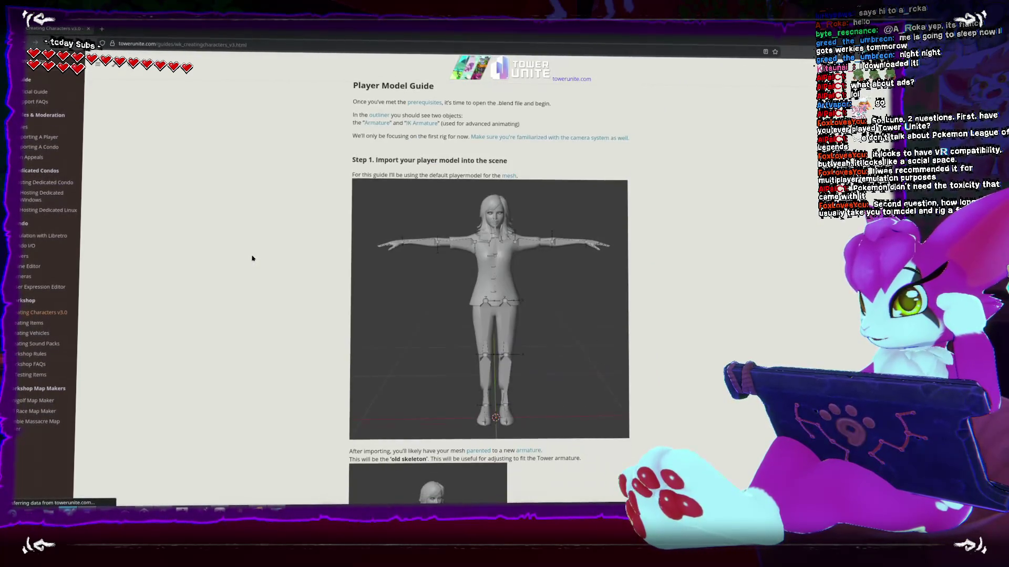
{"action": "scroll", "coordinate": [250, 258], "scroll_direction": "down", "scroll_amount": 12}
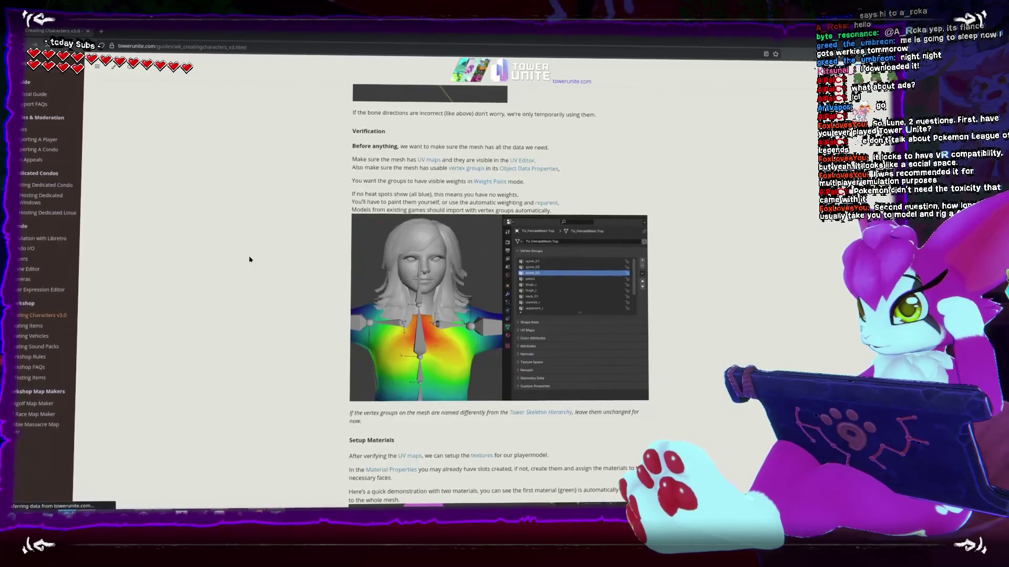
{"action": "scroll", "coordinate": [248, 259], "scroll_direction": "down", "scroll_amount": 12}
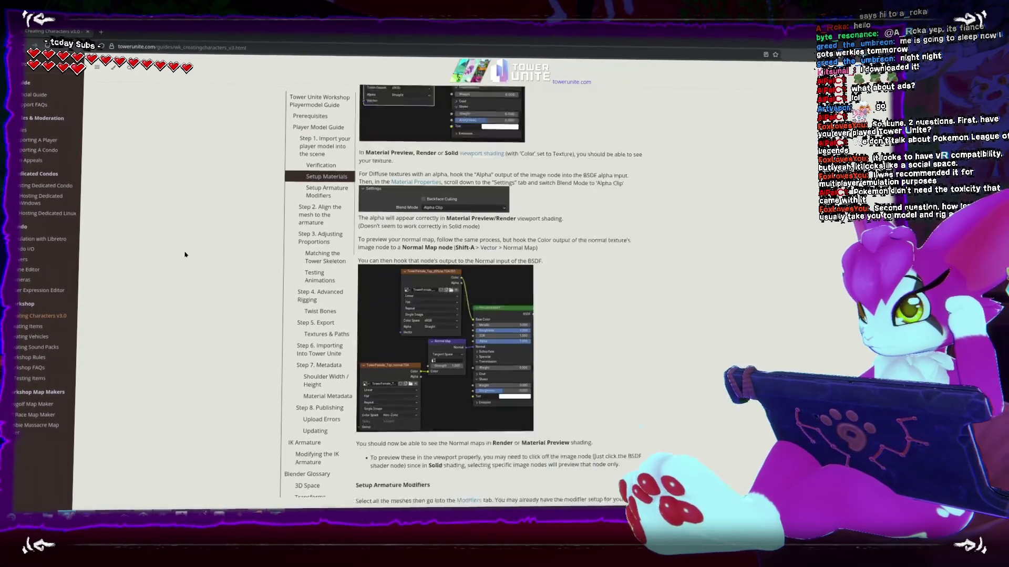
{"action": "scroll", "coordinate": [184, 251], "scroll_direction": "down", "scroll_amount": 10}
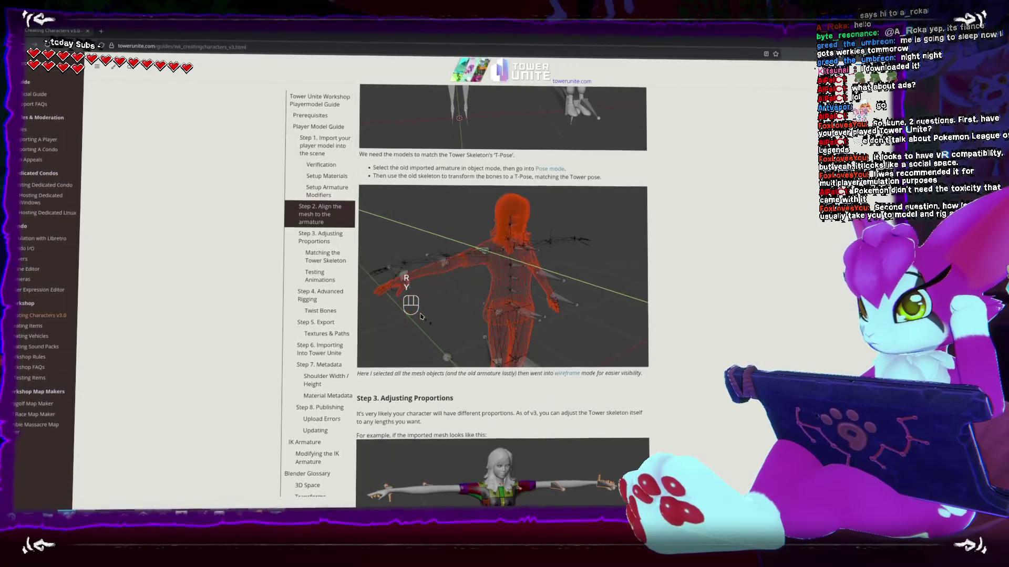
{"action": "scroll", "coordinate": [418, 315], "scroll_direction": "down", "scroll_amount": 4}
{"action": "scroll", "coordinate": [416, 315], "scroll_direction": "down", "scroll_amount": 2}
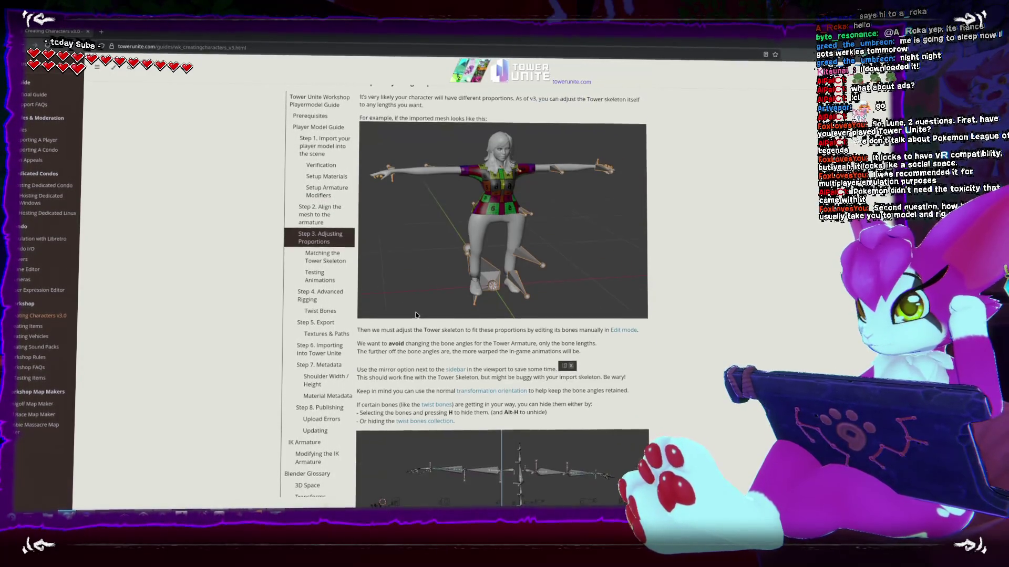
{"action": "scroll", "coordinate": [415, 310], "scroll_direction": "down", "scroll_amount": 7}
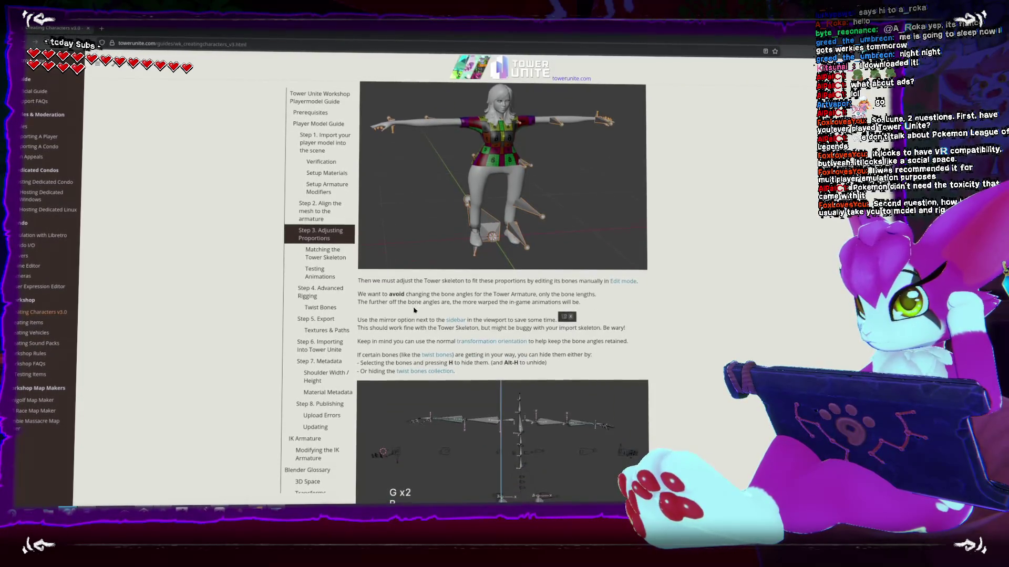
Continue reading down to the Step 8 Publishing and upload-errors sections
{"action": "scroll", "coordinate": [412, 311], "scroll_direction": "down", "scroll_amount": 10}
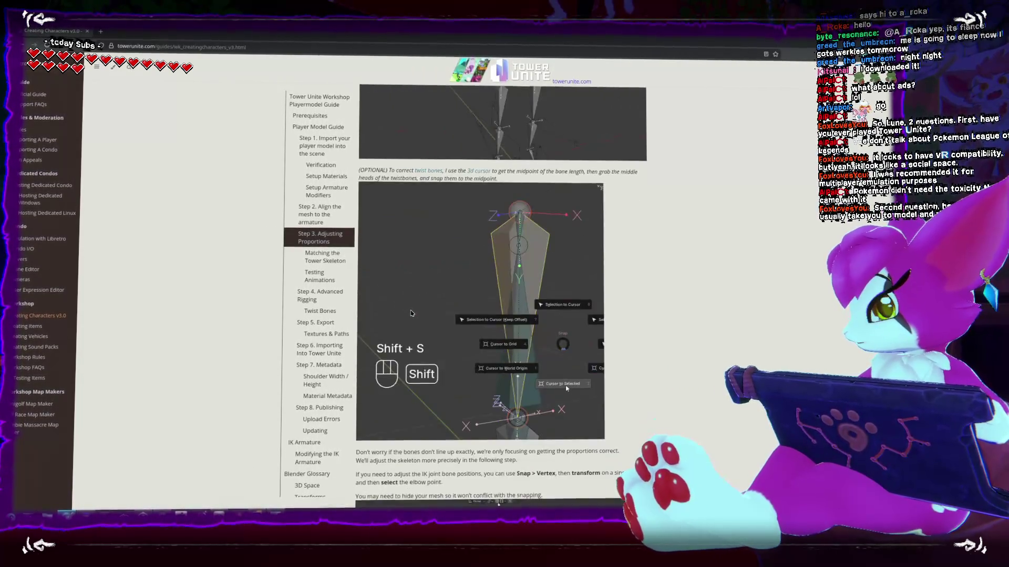
{"action": "scroll", "coordinate": [410, 314], "scroll_direction": "down", "scroll_amount": 10}
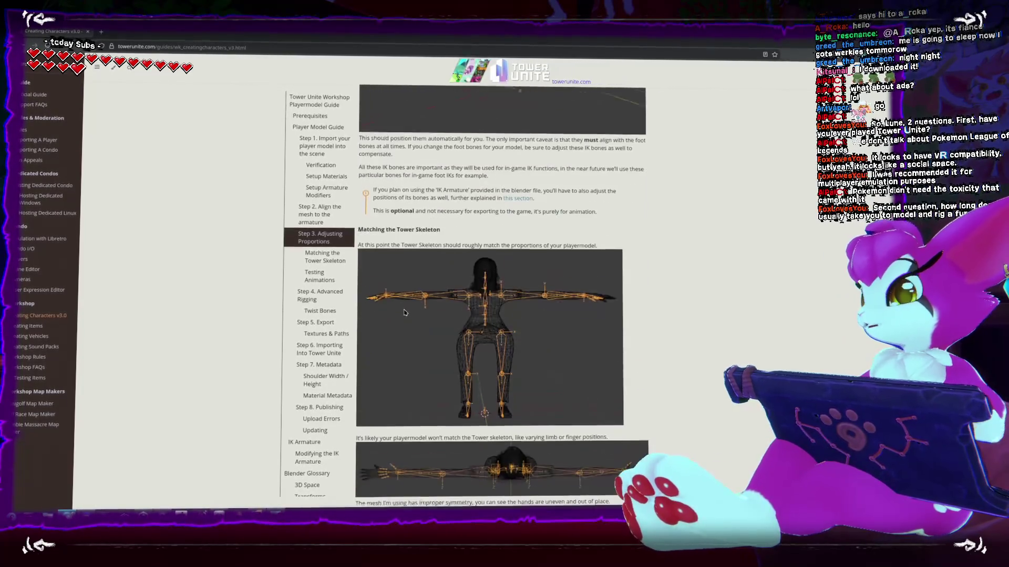
{"action": "scroll", "coordinate": [401, 305], "scroll_direction": "down", "scroll_amount": 10}
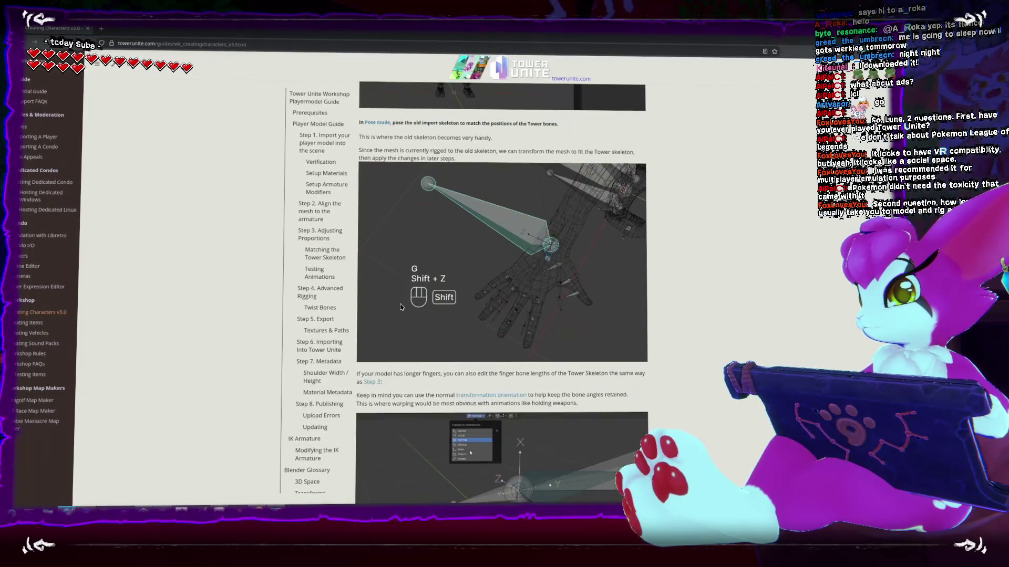
{"action": "scroll", "coordinate": [400, 310], "scroll_direction": "down", "scroll_amount": 4}
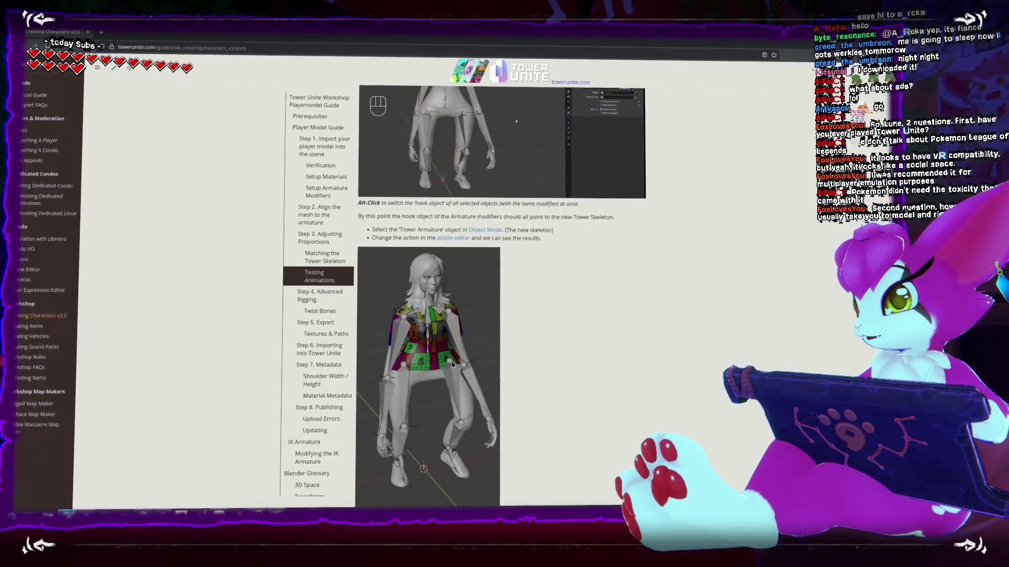
{"action": "scroll", "coordinate": [438, 357], "scroll_direction": "down", "scroll_amount": 10}
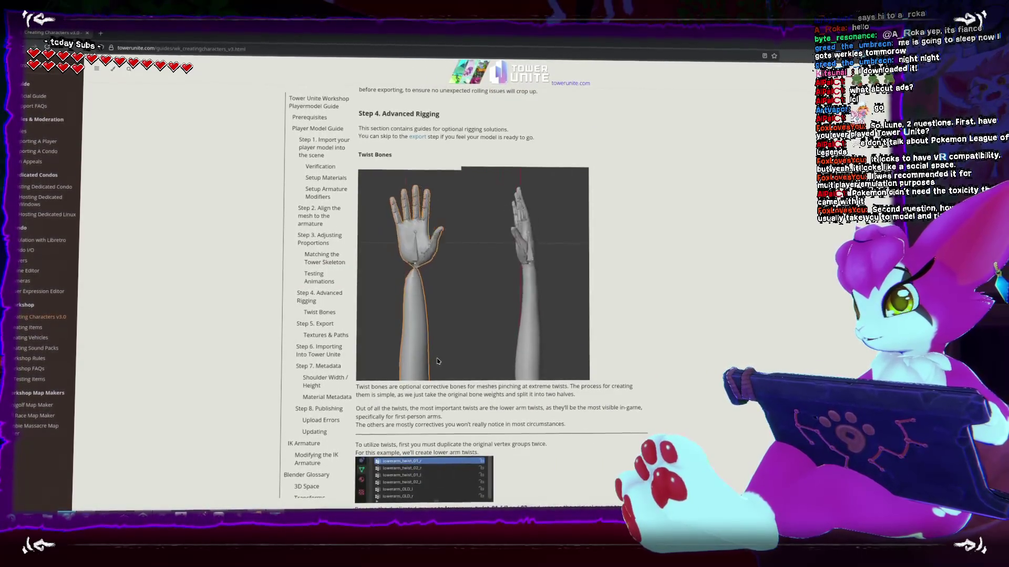
{"action": "scroll", "coordinate": [434, 358], "scroll_direction": "down", "scroll_amount": 15}
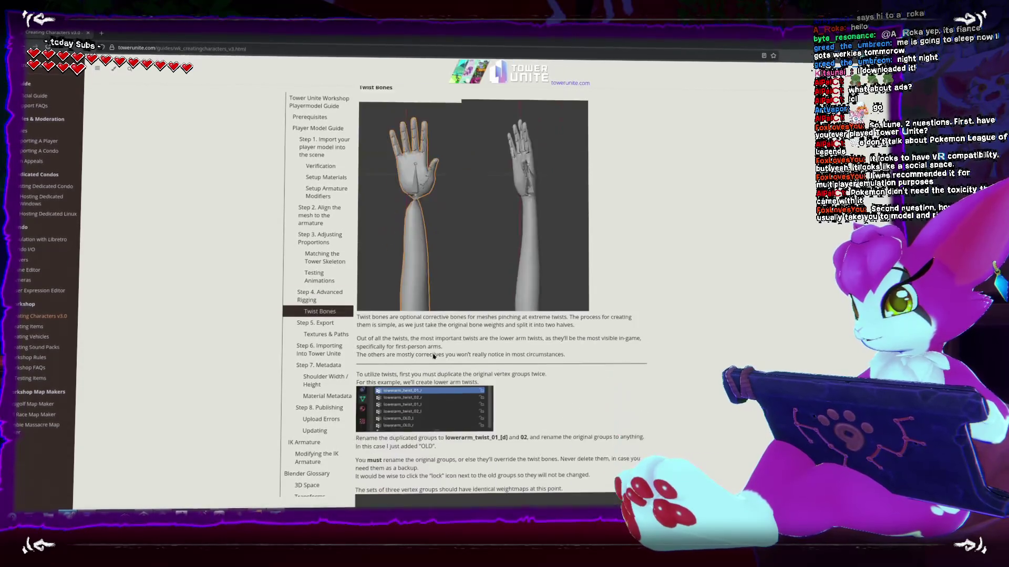
{"action": "scroll", "coordinate": [429, 347], "scroll_direction": "down", "scroll_amount": 15}
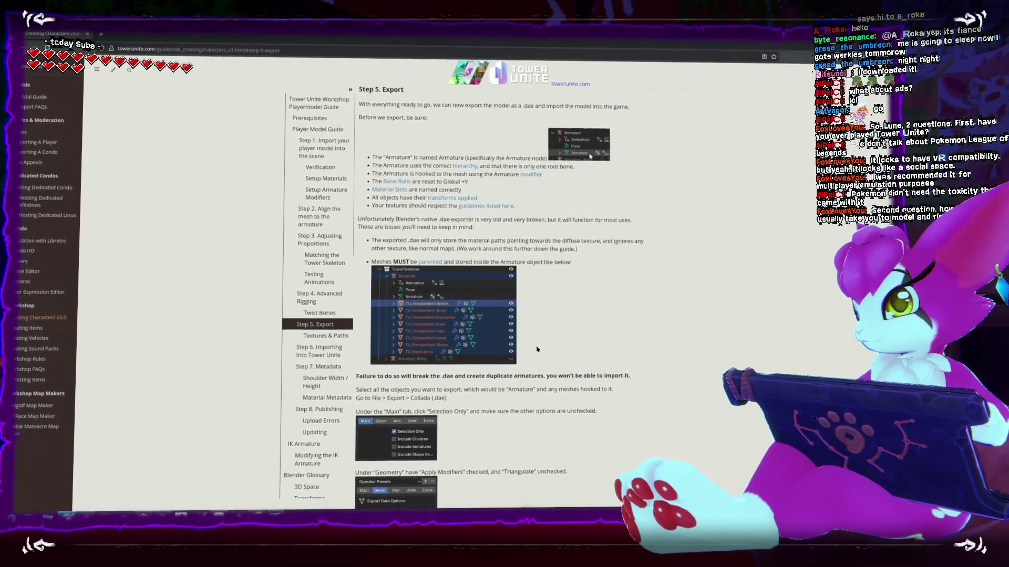
{"action": "scroll", "coordinate": [525, 348], "scroll_direction": "down", "scroll_amount": 10}
{"action": "scroll", "coordinate": [534, 346], "scroll_direction": "down", "scroll_amount": 10}
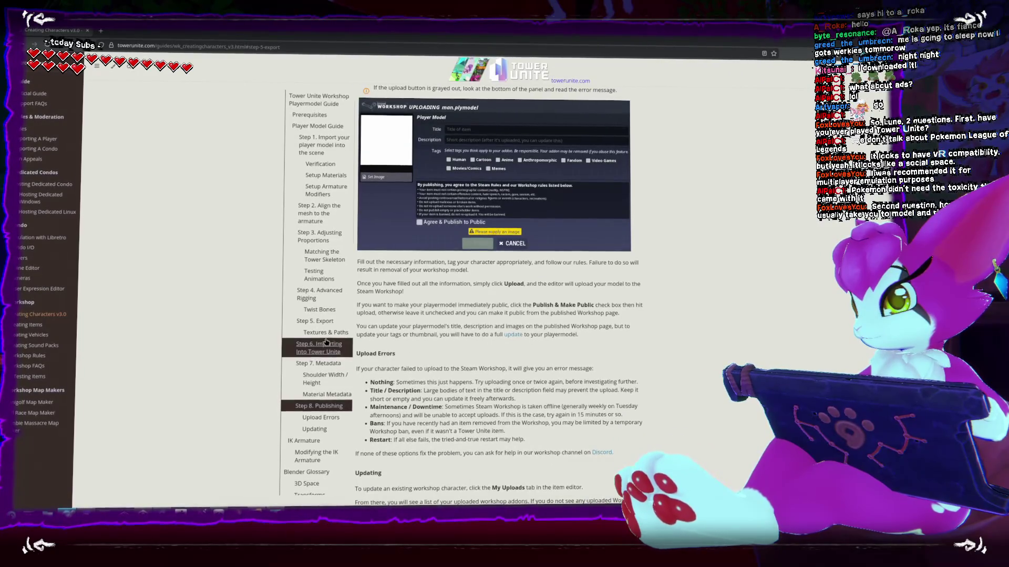
{"action": "scroll", "coordinate": [537, 341], "scroll_direction": "up", "scroll_amount": 15}
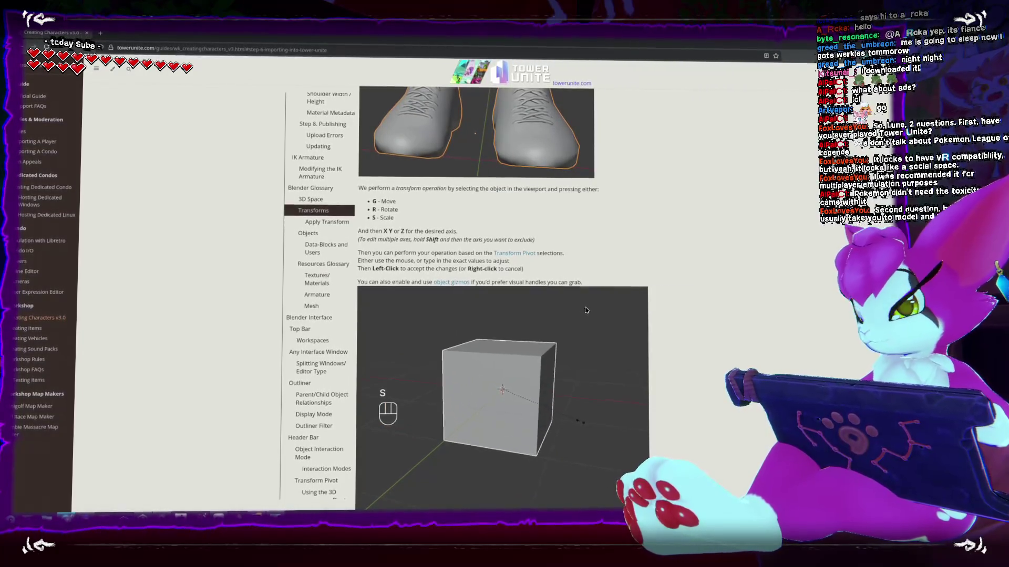
Read the glossary down to the Transform Pivot entry, then restore the browser to a floating window
{"action": "scroll", "coordinate": [616, 304], "scroll_direction": "down", "scroll_amount": 3}
{"action": "scroll", "coordinate": [616, 304], "scroll_direction": "down", "scroll_amount": 6}
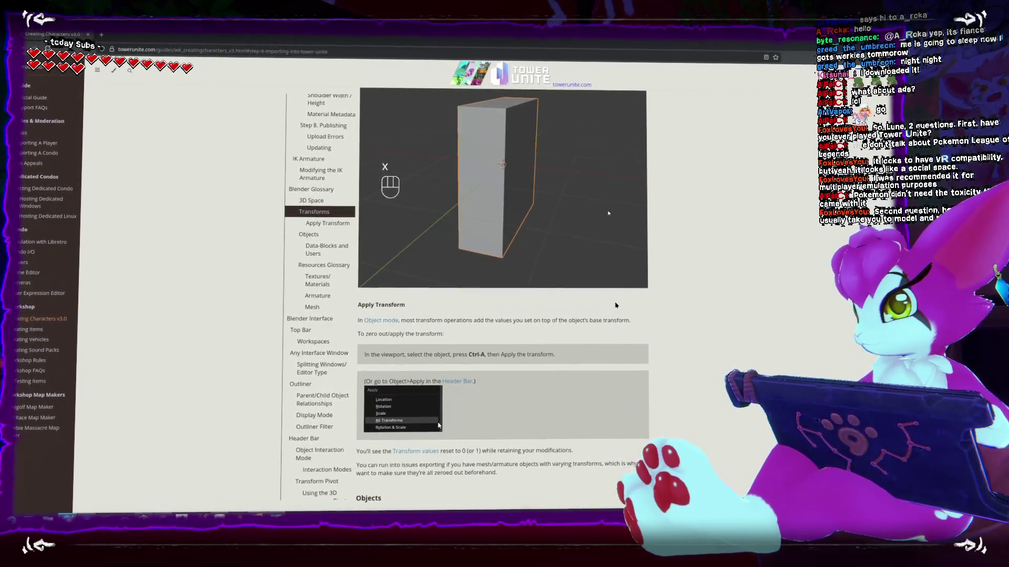
{"action": "scroll", "coordinate": [616, 307], "scroll_direction": "down", "scroll_amount": 15}
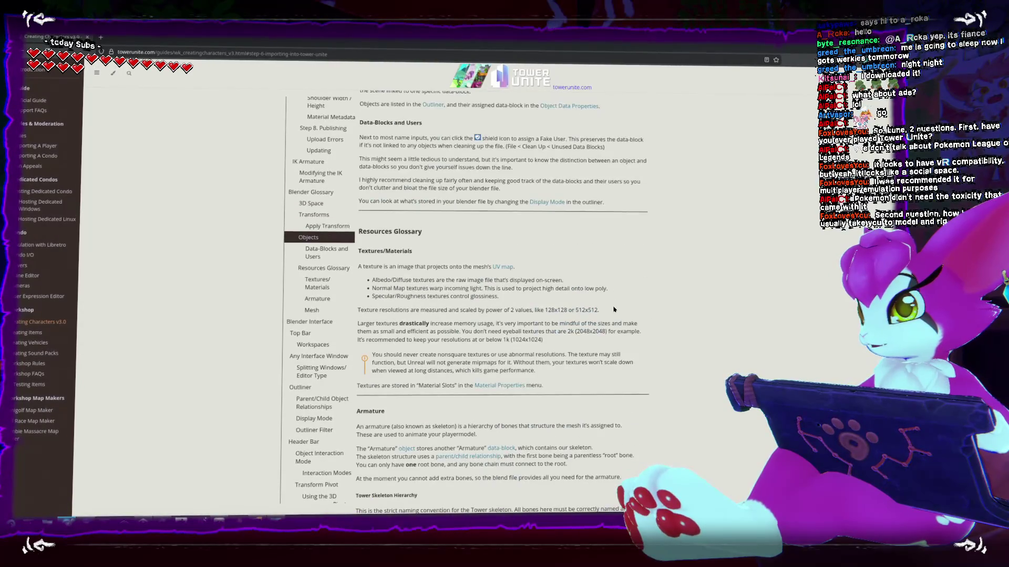
{"action": "scroll", "coordinate": [613, 305], "scroll_direction": "down", "scroll_amount": 15}
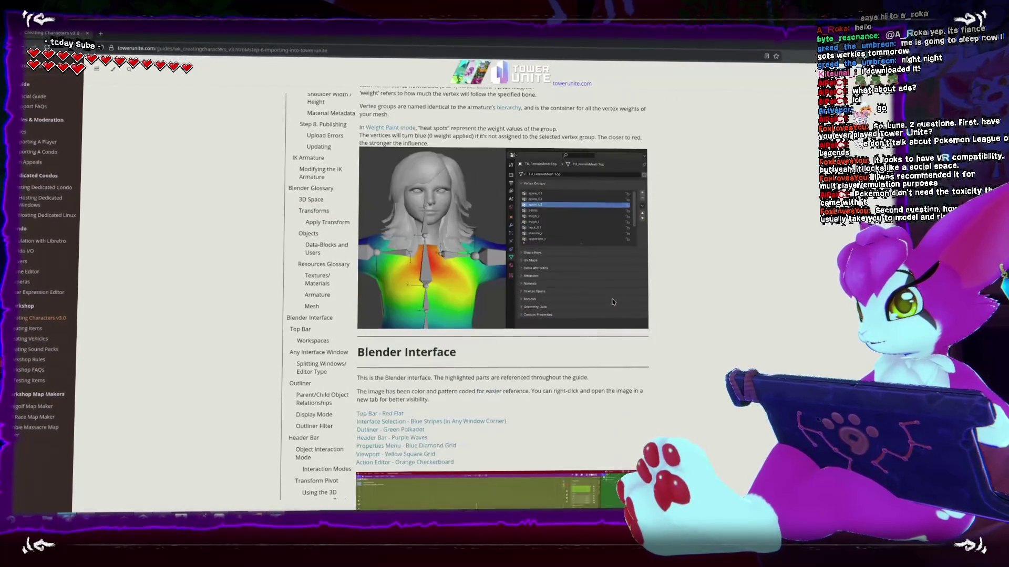
{"action": "scroll", "coordinate": [611, 301], "scroll_direction": "down", "scroll_amount": 15}
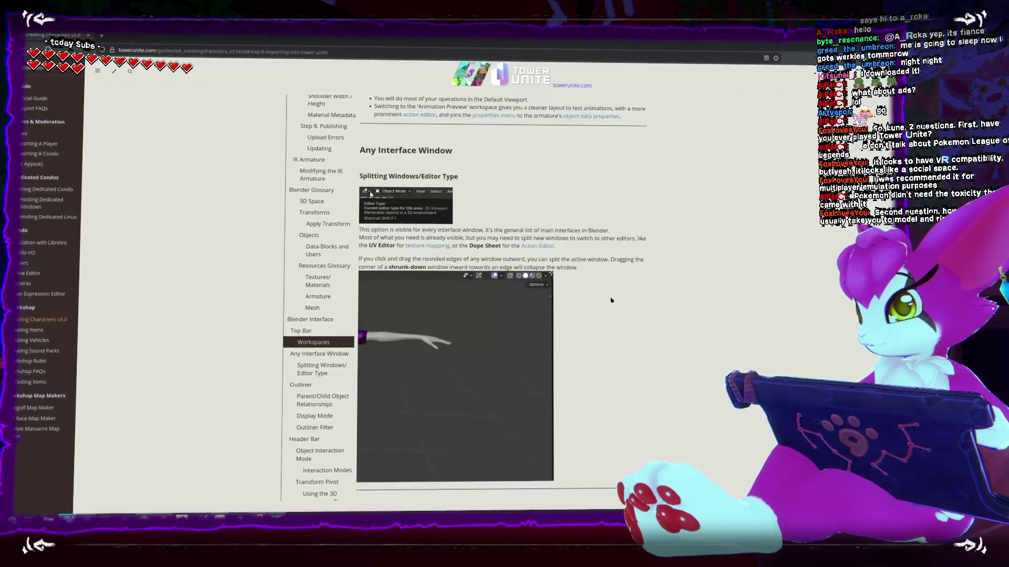
{"action": "scroll", "coordinate": [611, 302], "scroll_direction": "down", "scroll_amount": 10}
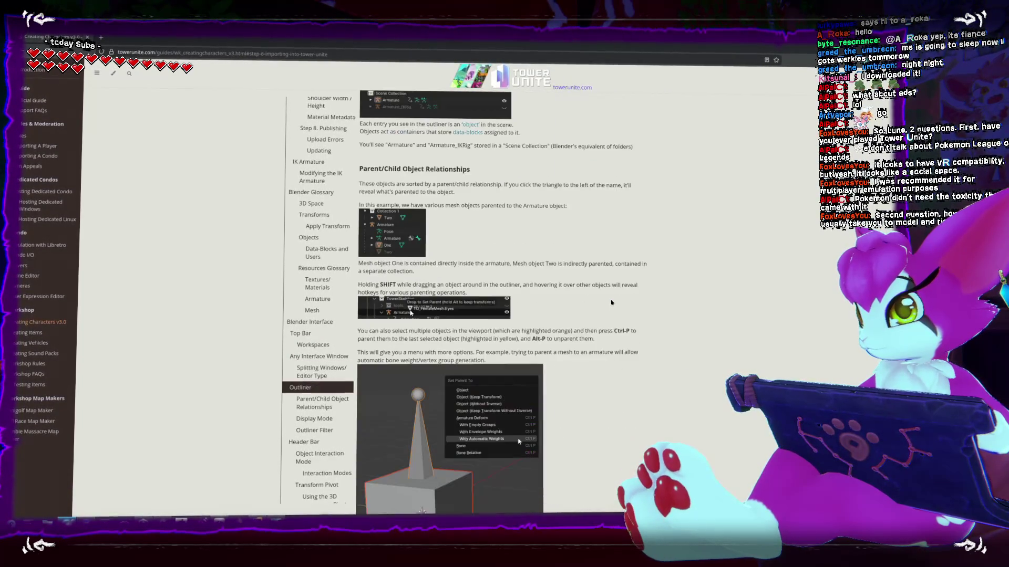
{"action": "scroll", "coordinate": [611, 300], "scroll_direction": "down", "scroll_amount": 15}
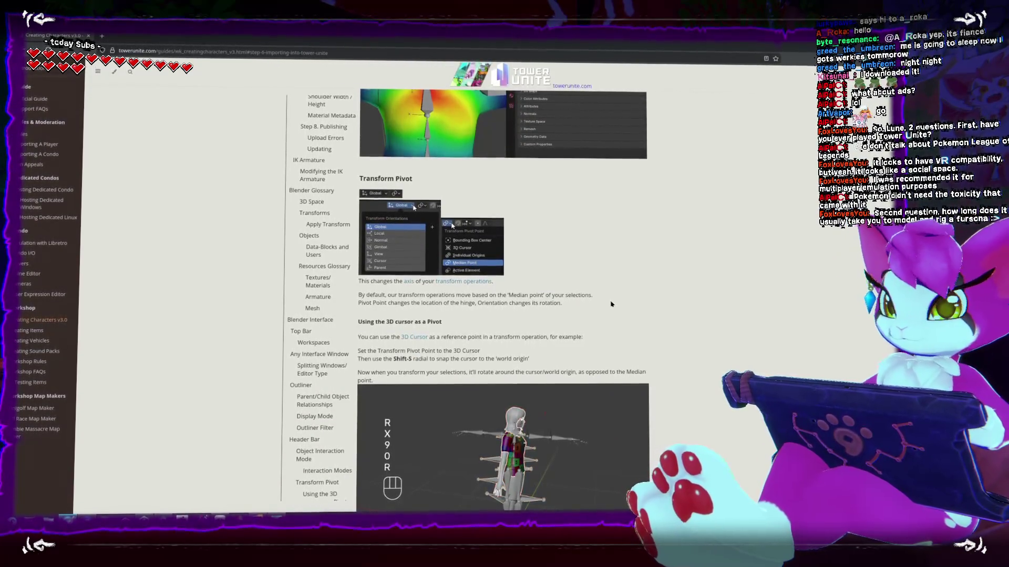
{"action": "scroll", "coordinate": [609, 307], "scroll_direction": "down", "scroll_amount": 5}
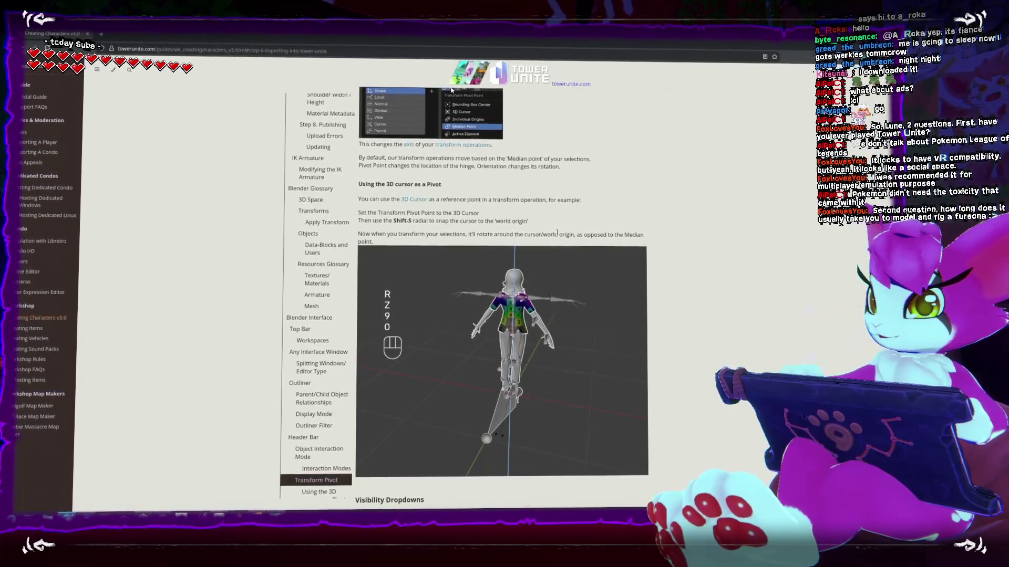
{"action": "double_click", "coordinate": [554, 38]}
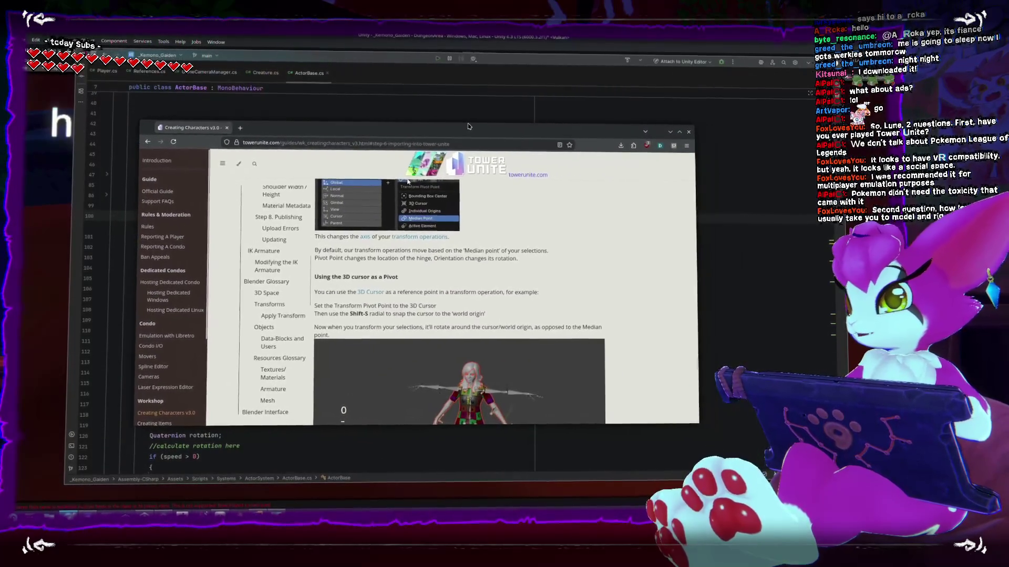
Review ActorBase.cs's MoveGround function around the if (!_references) check in Rider
{"action": "key", "text": "alt+Tab"}
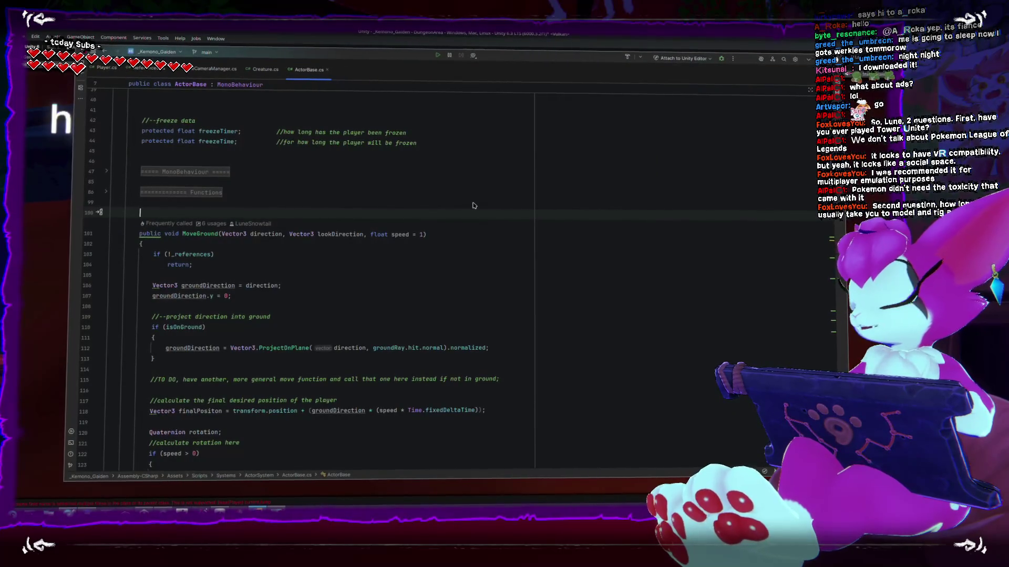
{"action": "left_click", "coordinate": [483, 254]}
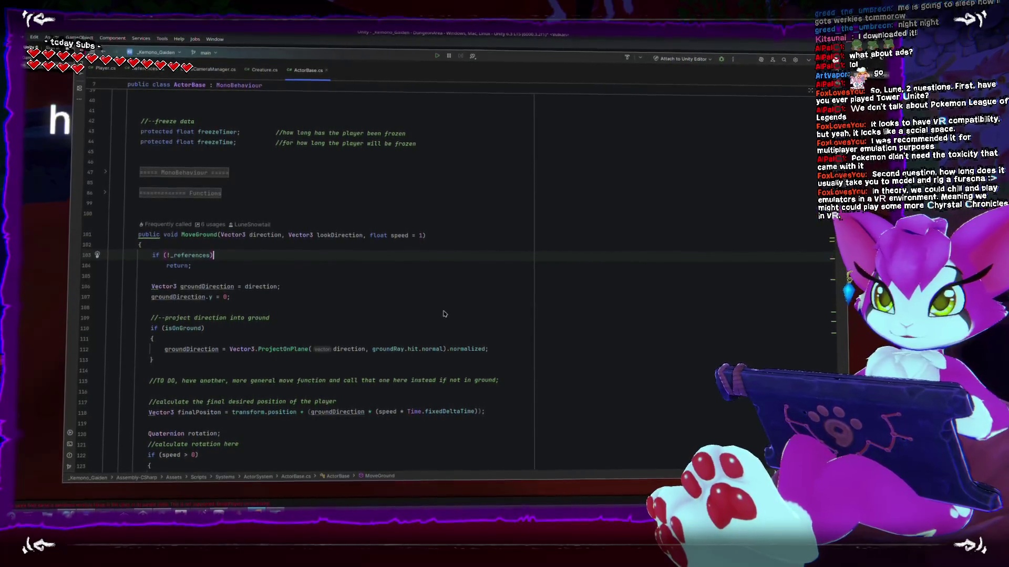
{"action": "scroll", "coordinate": [417, 262], "scroll_direction": "down", "scroll_amount": 4}
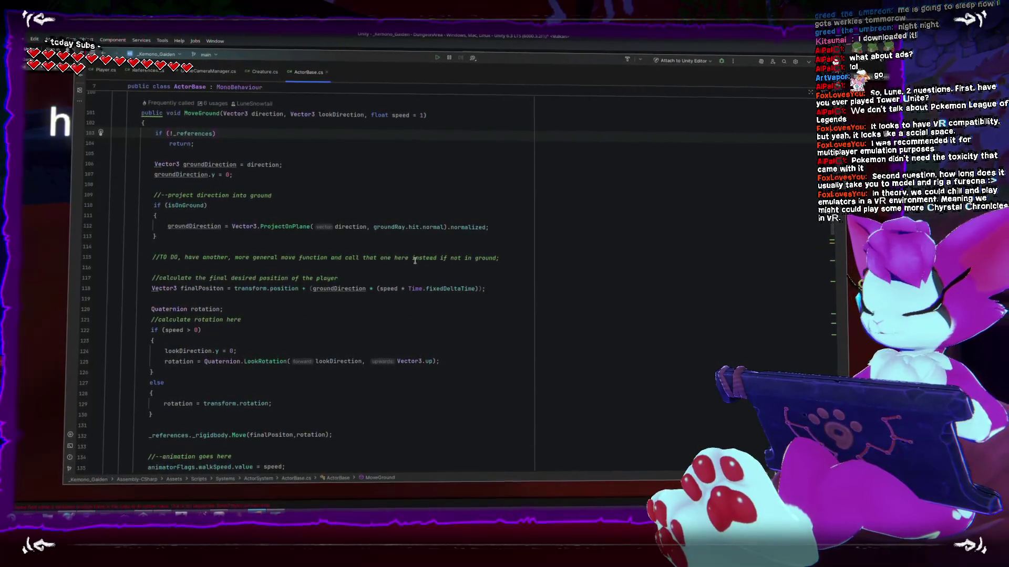
{"action": "scroll", "coordinate": [415, 260], "scroll_direction": "up", "scroll_amount": 3}
{"action": "scroll", "coordinate": [414, 262], "scroll_direction": "up", "scroll_amount": 1}
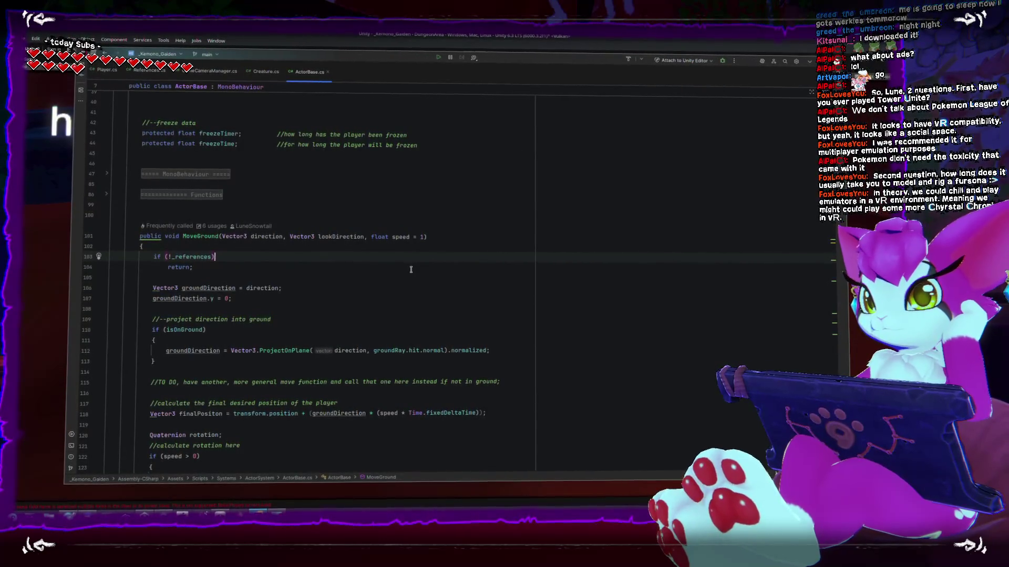
{"action": "scroll", "coordinate": [411, 269], "scroll_direction": "down", "scroll_amount": 3}
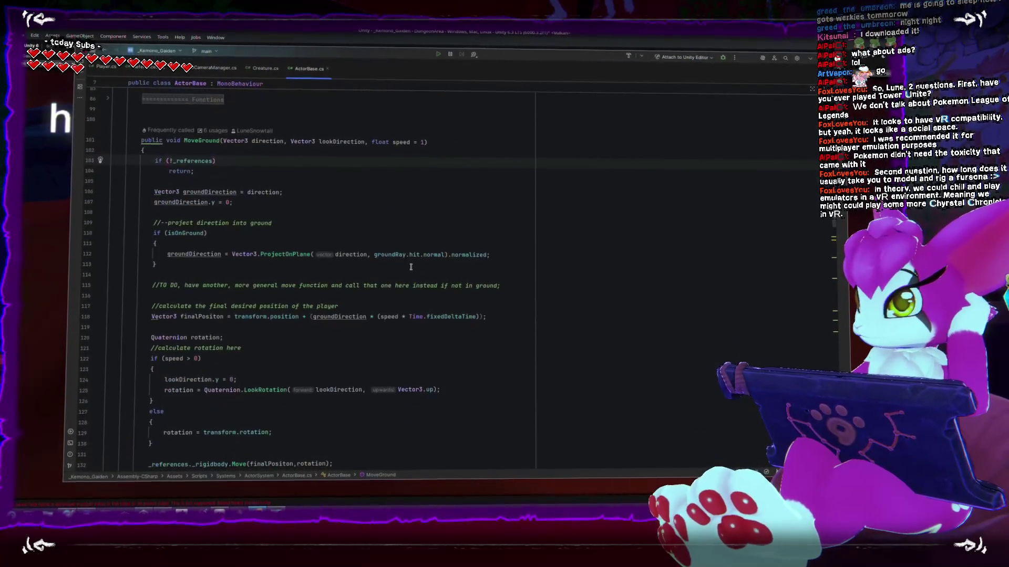
{"action": "scroll", "coordinate": [412, 277], "scroll_direction": "up", "scroll_amount": 2}
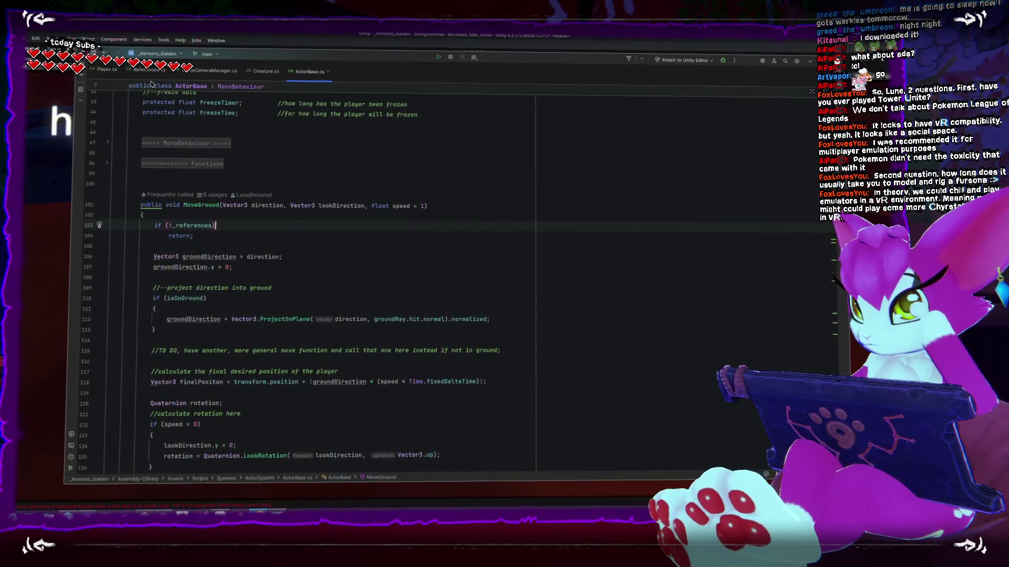
Try the character's slash attack in the running game, then open GameCameraManager.cs in Rider
{"action": "left_click", "coordinate": [267, 36]}
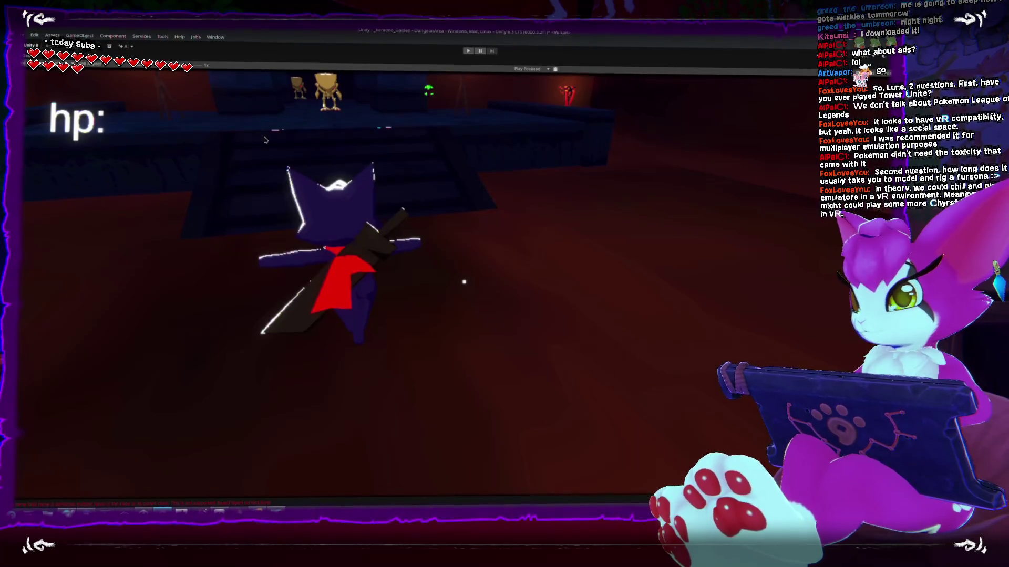
{"action": "key", "text": "w"}
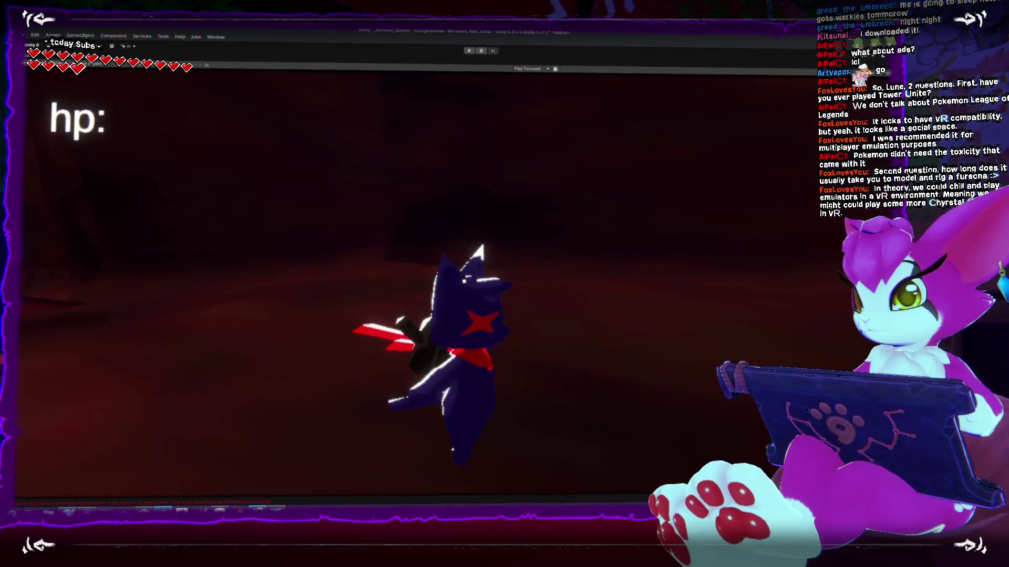
{"action": "key", "text": "alt+Tab"}
{"action": "scroll", "coordinate": [200, 71], "scroll_direction": "up", "scroll_amount": 3}
{"action": "left_click", "coordinate": [200, 70]}
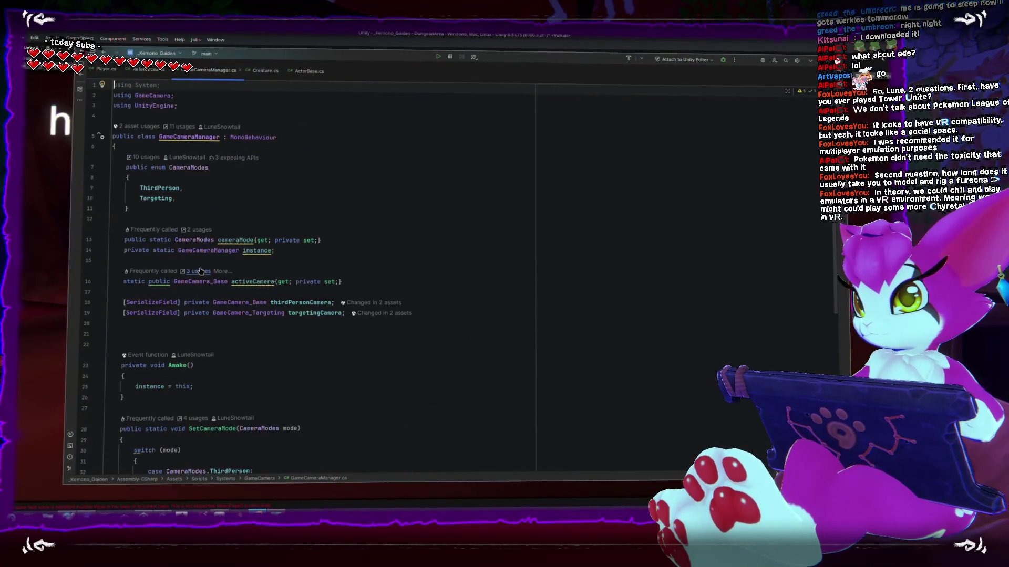
Dismiss the GameCameraManager actions menu and open Player.cs at CreatureFixedUpdate
{"action": "right_click", "coordinate": [178, 135]}
{"action": "mouse_move", "coordinate": [247, 212]}
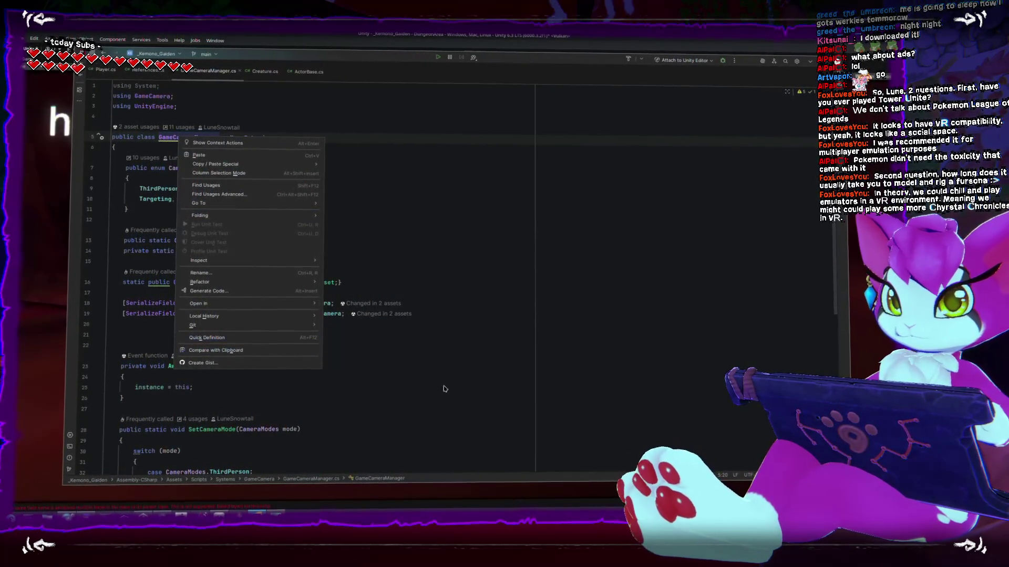
{"action": "key", "text": "Escape"}
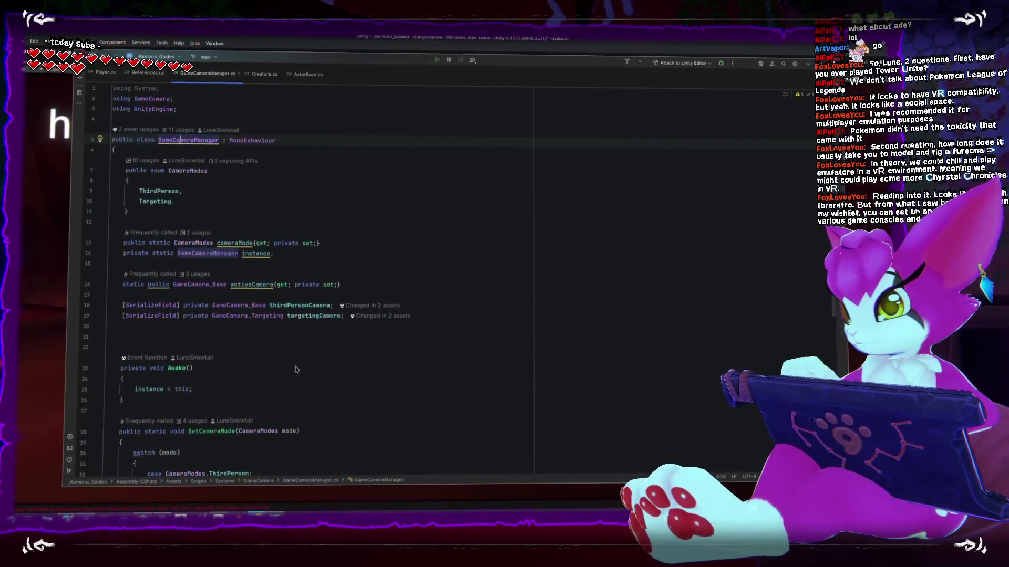
{"action": "scroll", "coordinate": [326, 382], "scroll_direction": "down", "scroll_amount": 7}
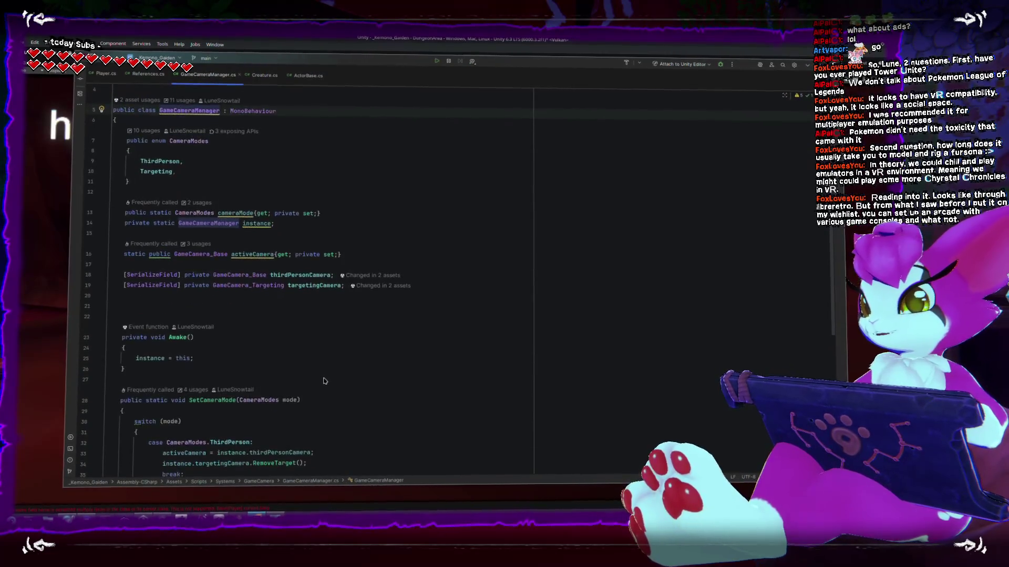
{"action": "scroll", "coordinate": [324, 378], "scroll_direction": "up", "scroll_amount": 7}
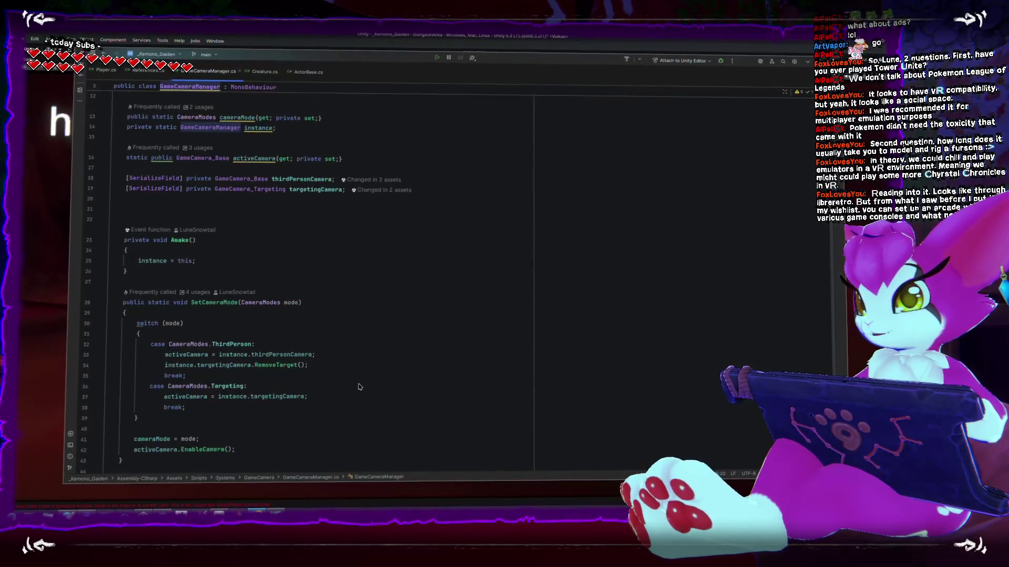
{"action": "left_click", "coordinate": [107, 73]}
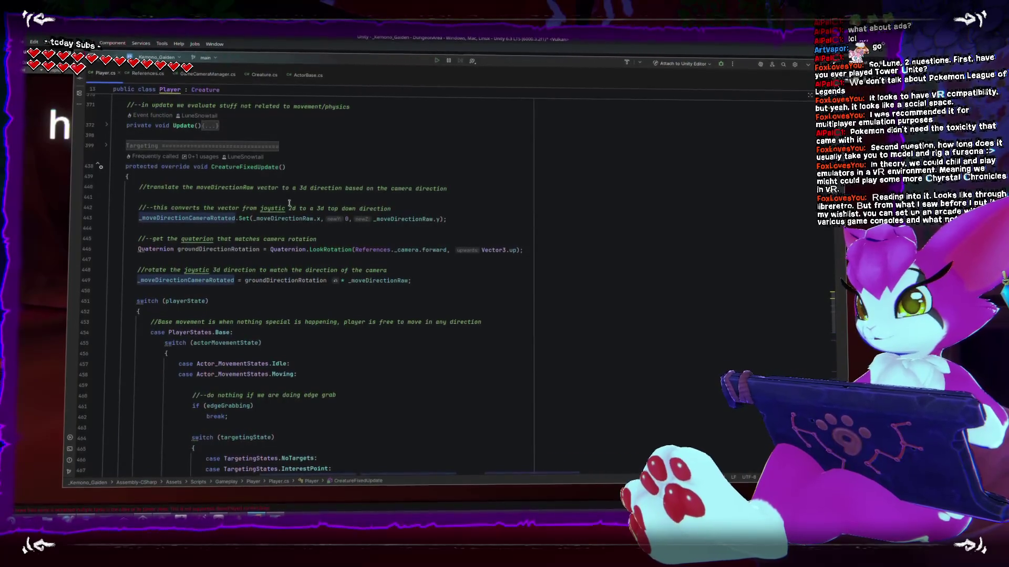
Add 'Vector3 cameraForwad = References._camera.transform.forward;' below the comment on line 445
{"action": "scroll", "coordinate": [272, 221], "scroll_direction": "down", "scroll_amount": 6}
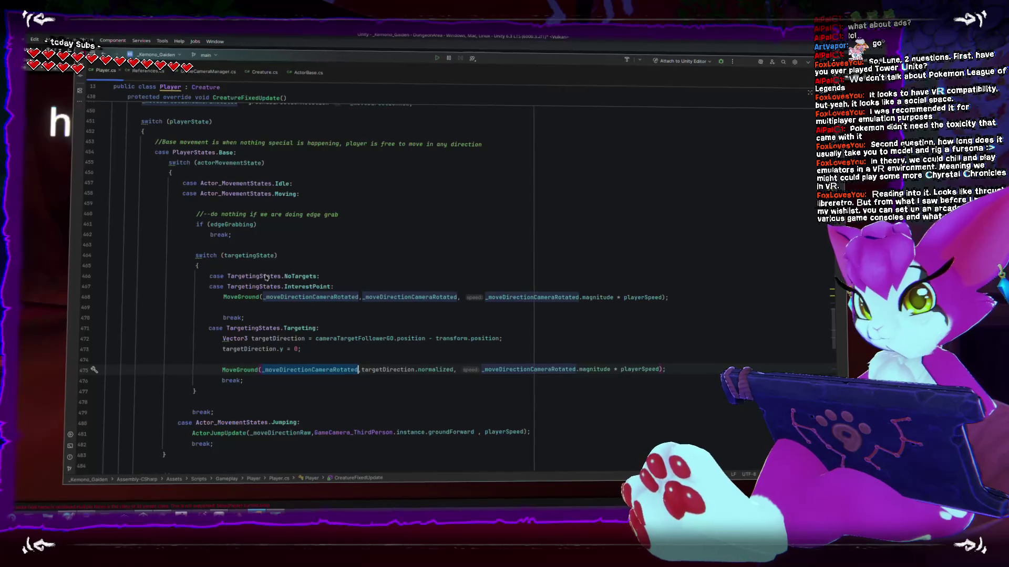
{"action": "mouse_move", "coordinate": [266, 279]}
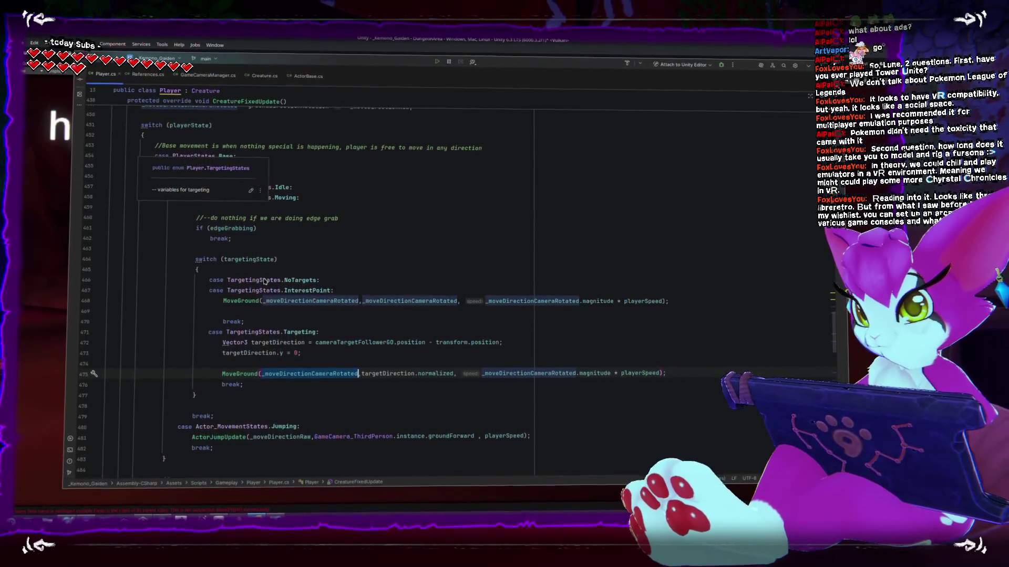
{"action": "key", "text": "Up"}
{"action": "key", "text": "Up"}
{"action": "key", "text": "Up"}
{"action": "scroll", "coordinate": [322, 308], "scroll_direction": "up", "scroll_amount": 5}
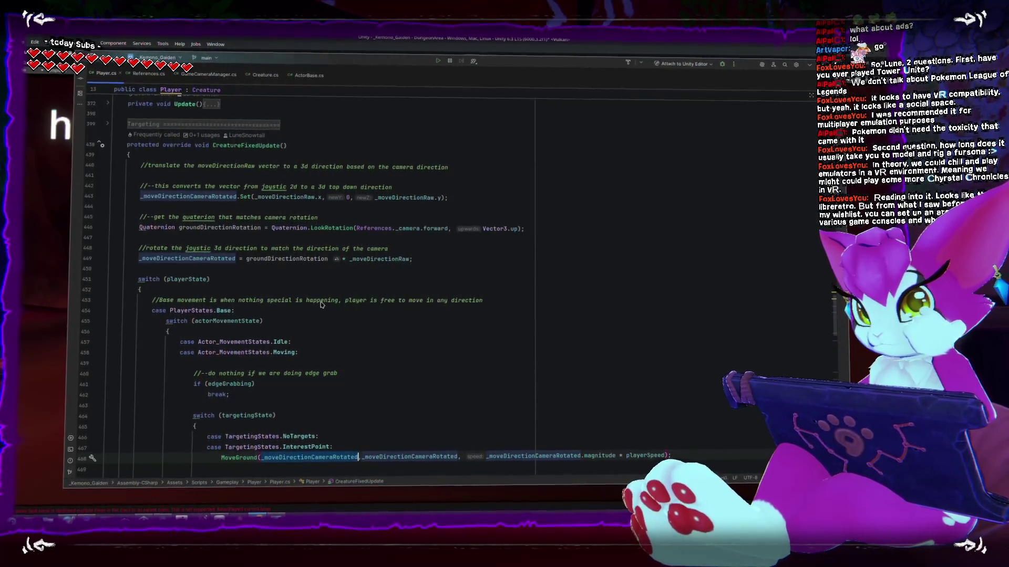
{"action": "left_click", "coordinate": [366, 214]}
{"action": "key", "text": "Return"}
{"action": "type", "text": "Vector3"}
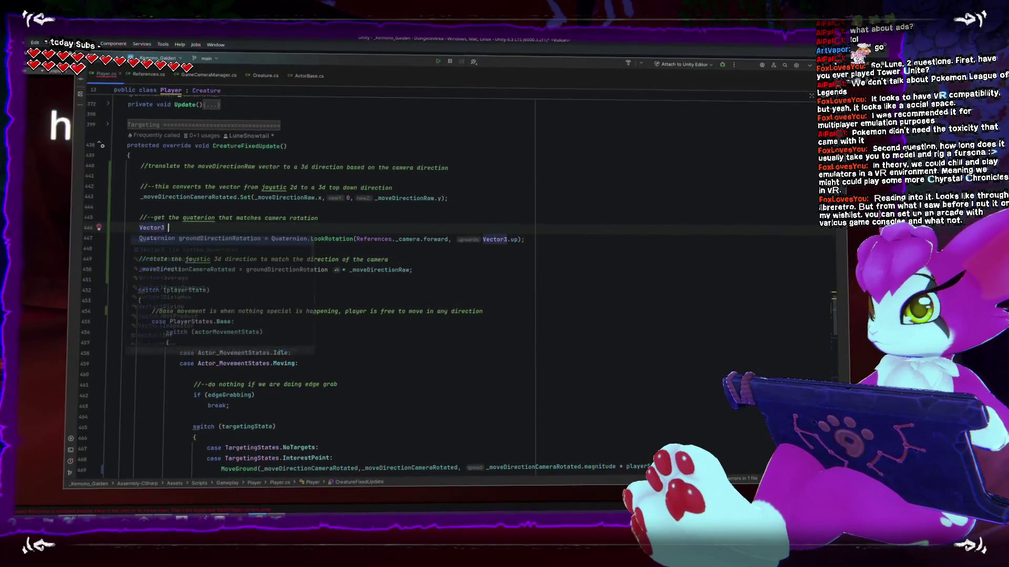
{"action": "type", "text": "cameraForwad"}
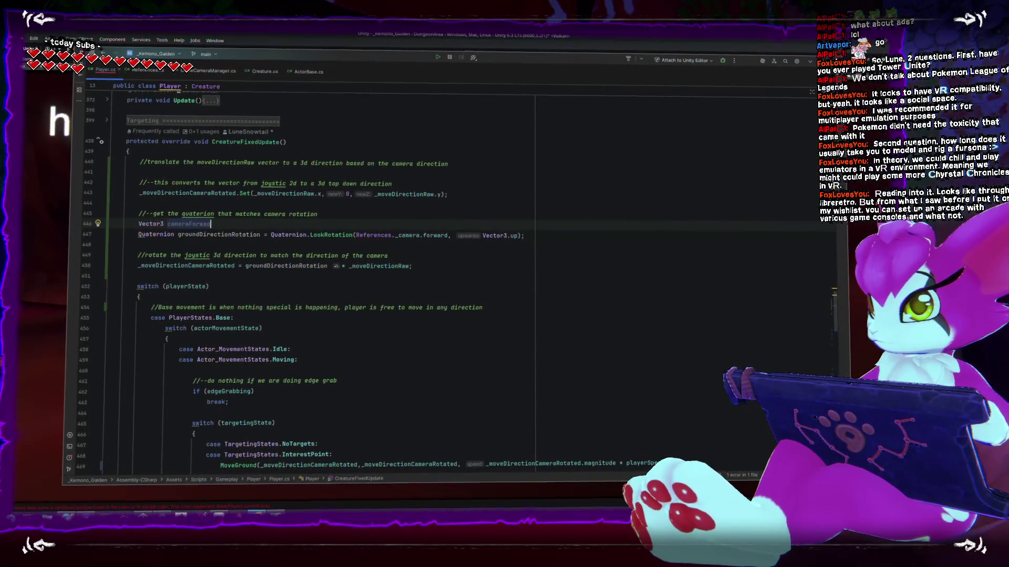
{"action": "type", "text": " = _"}
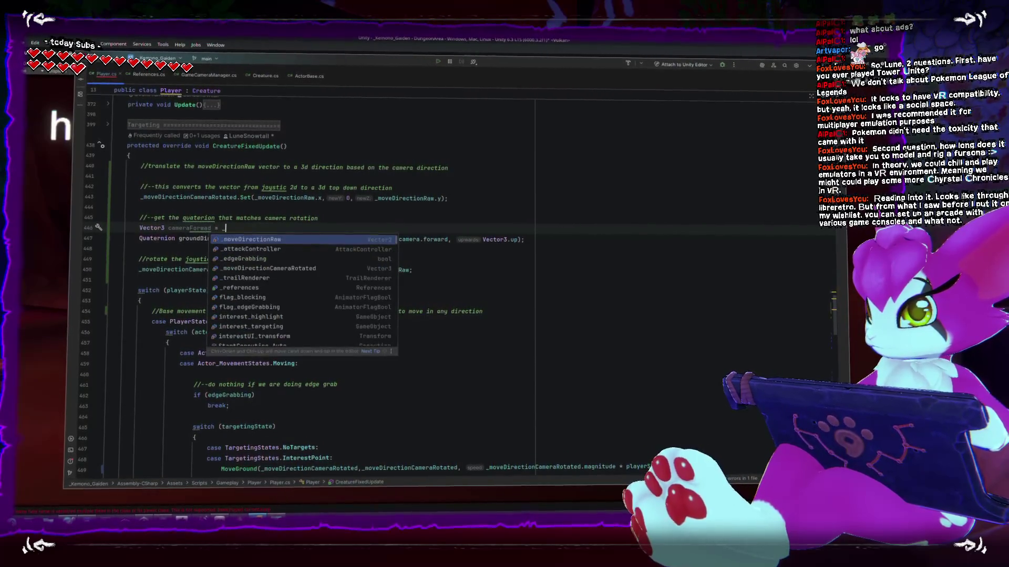
{"action": "type", "text": "ferences.c"}
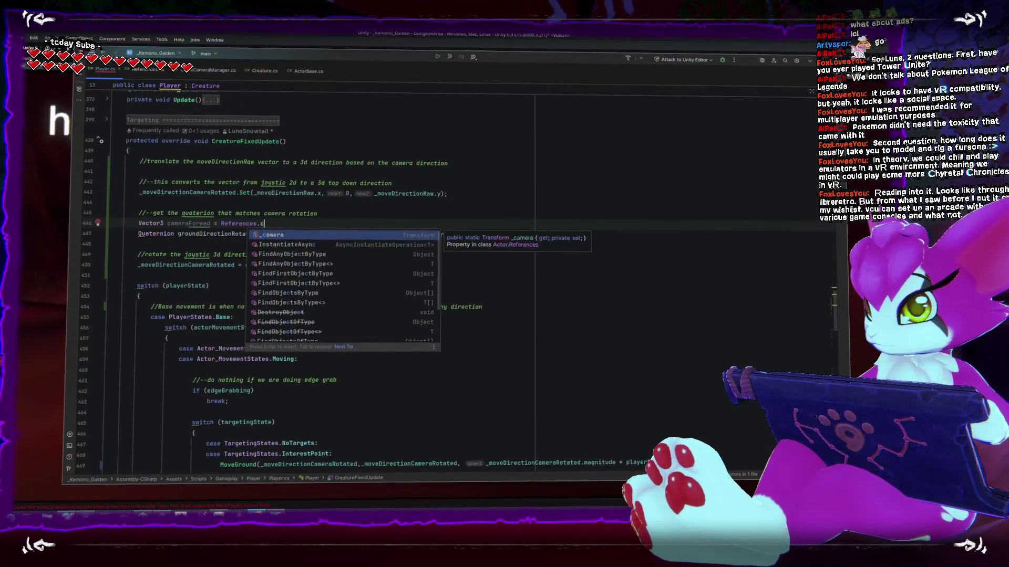
{"action": "key", "text": "Return"}
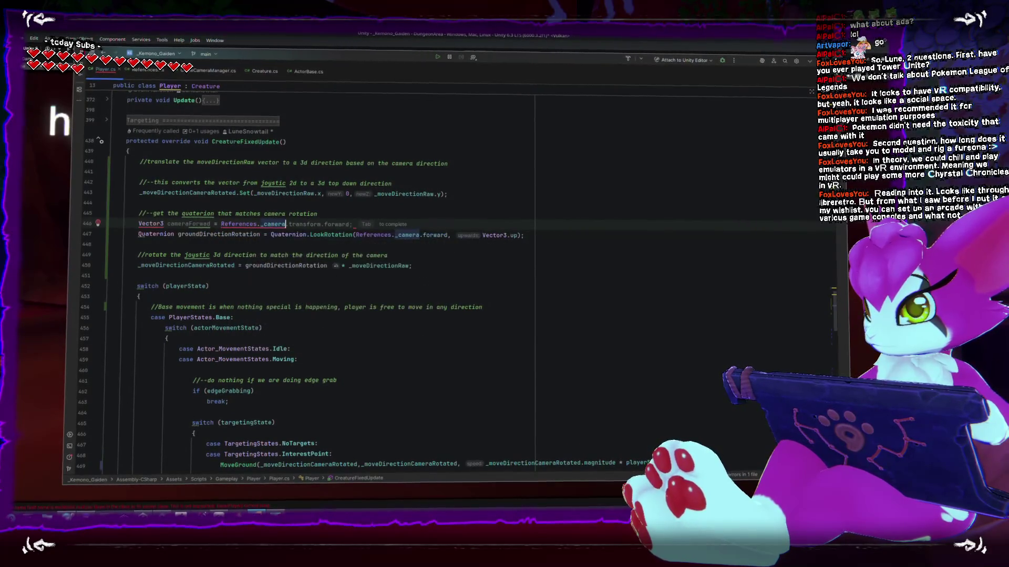
{"action": "key", "text": "Tab"}
{"action": "key", "text": "Return"}
Set cameraForwad.y = 0 and pass cameraForwad to Quaternion.LookRotation instead of the camera forward
{"action": "type", "text": "cameraForwad.y = 0;"}
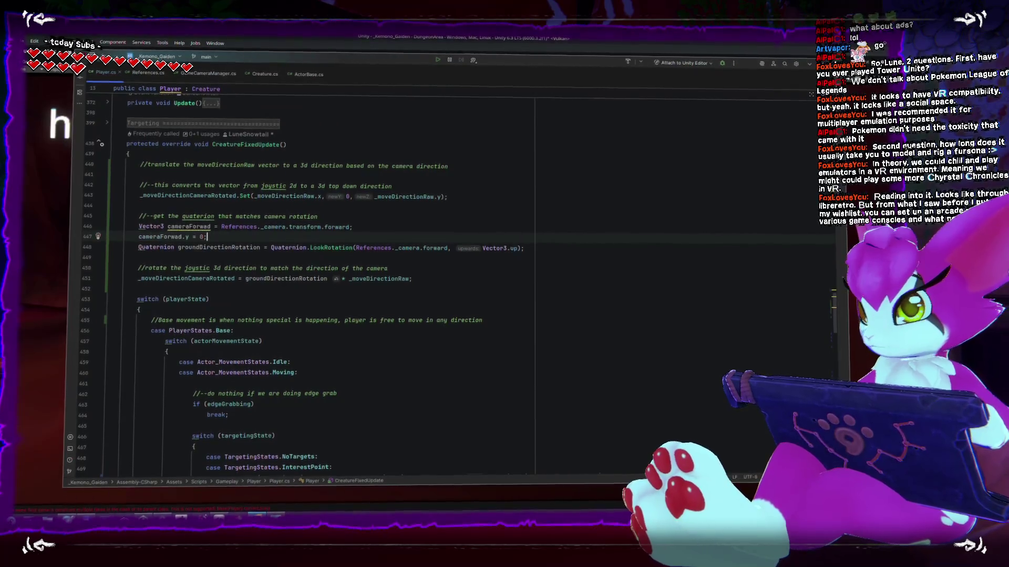
{"action": "key", "text": "Return"}
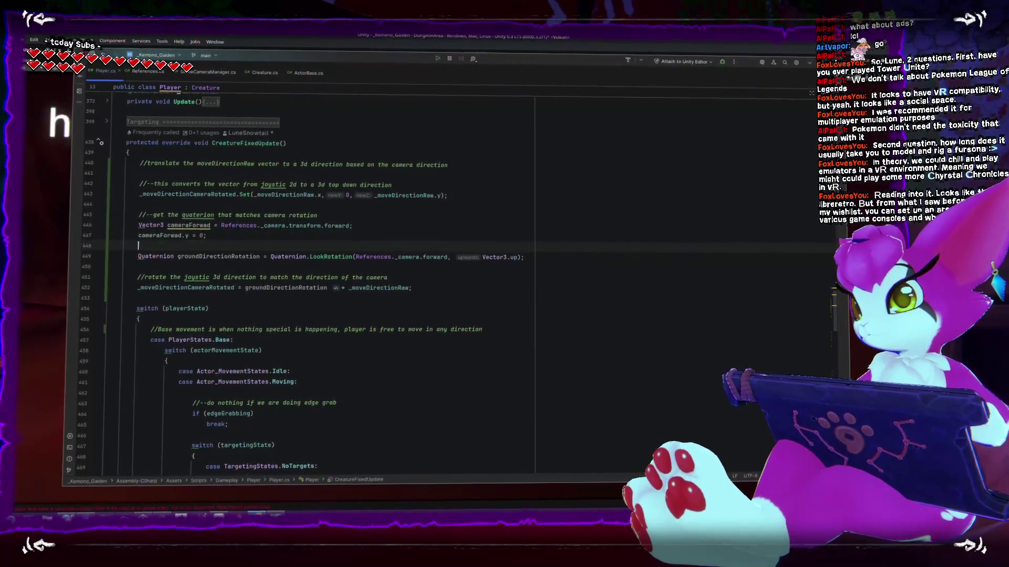
{"action": "key", "text": "Down"}
{"action": "key", "text": "Up"}
{"action": "key", "text": "Up"}
{"action": "key", "text": "Up"}
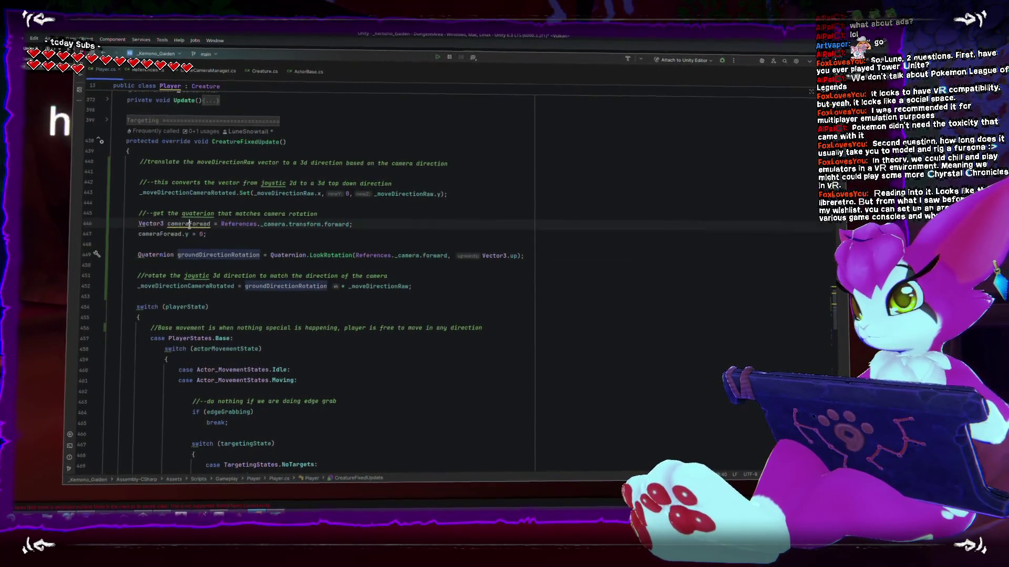
{"action": "left_click", "coordinate": [357, 259]}
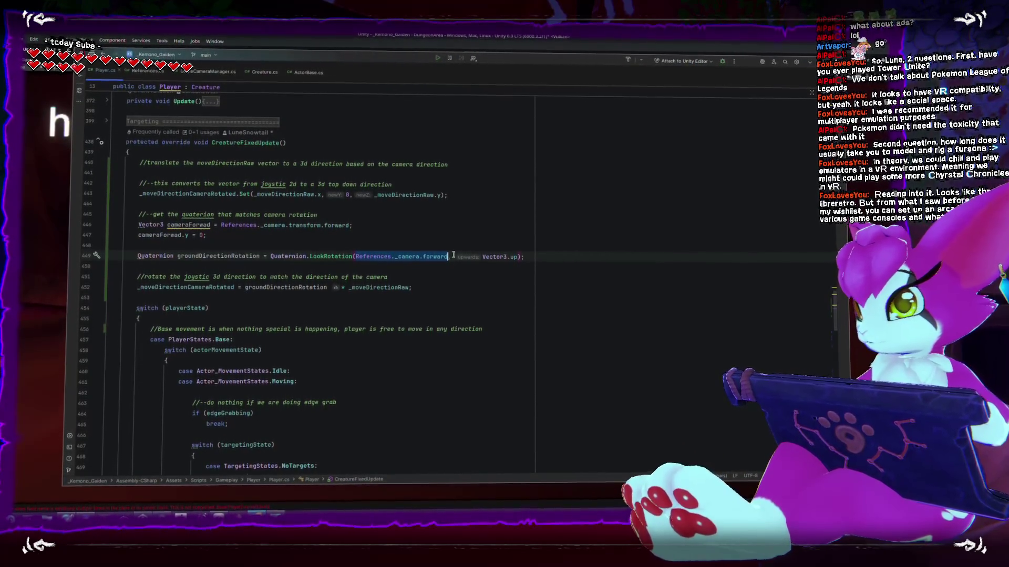
{"action": "type", "text": "cameraForwad"}
{"action": "key", "text": "Up"}
{"action": "key", "text": "Up"}
{"action": "key", "text": "Up"}
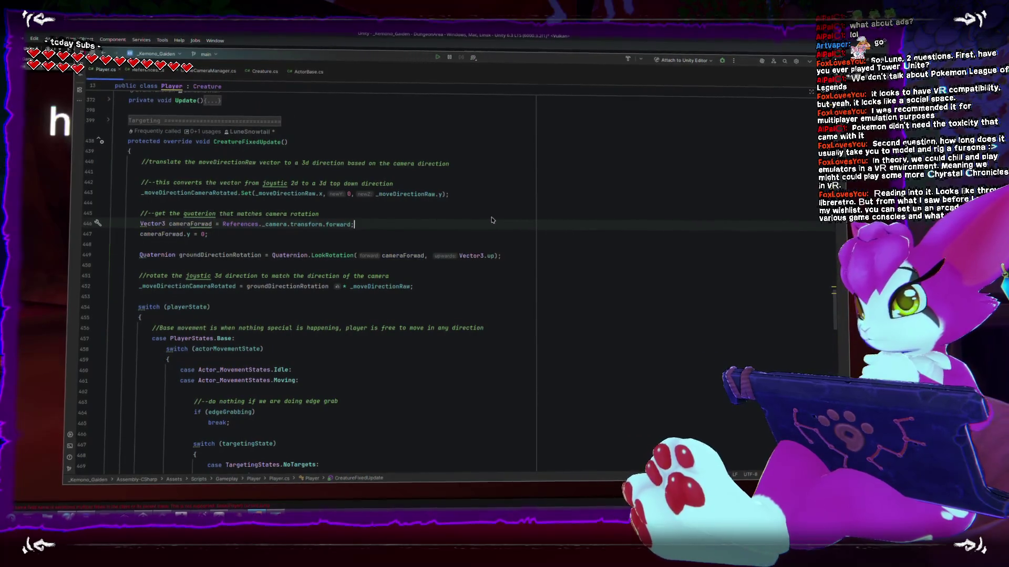
{"action": "key", "text": "alt+Tab"}
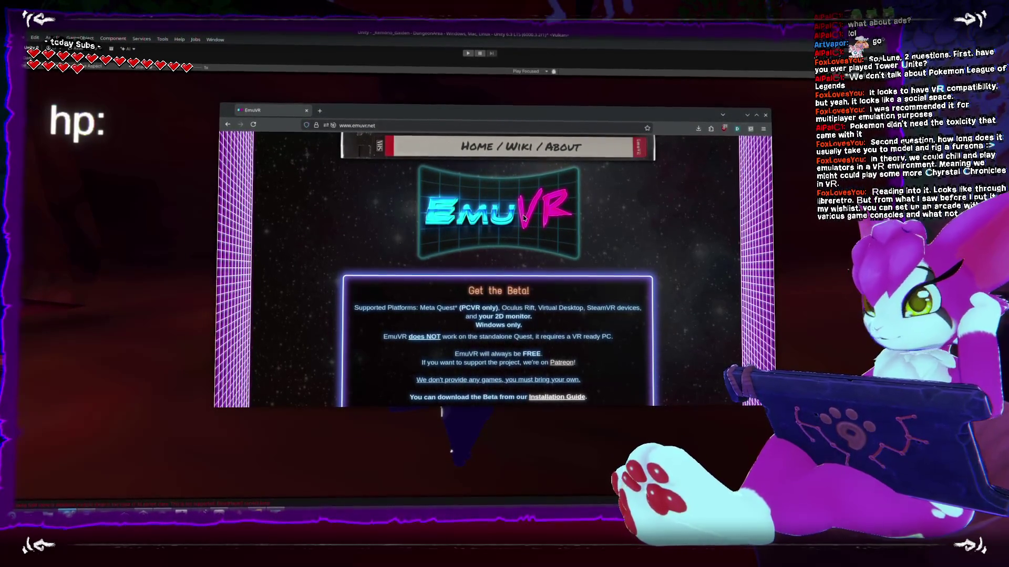
Browse down the EmuVR update posts and back up to the Get the Beta! box
{"action": "scroll", "coordinate": [523, 218], "scroll_direction": "down", "scroll_amount": 8}
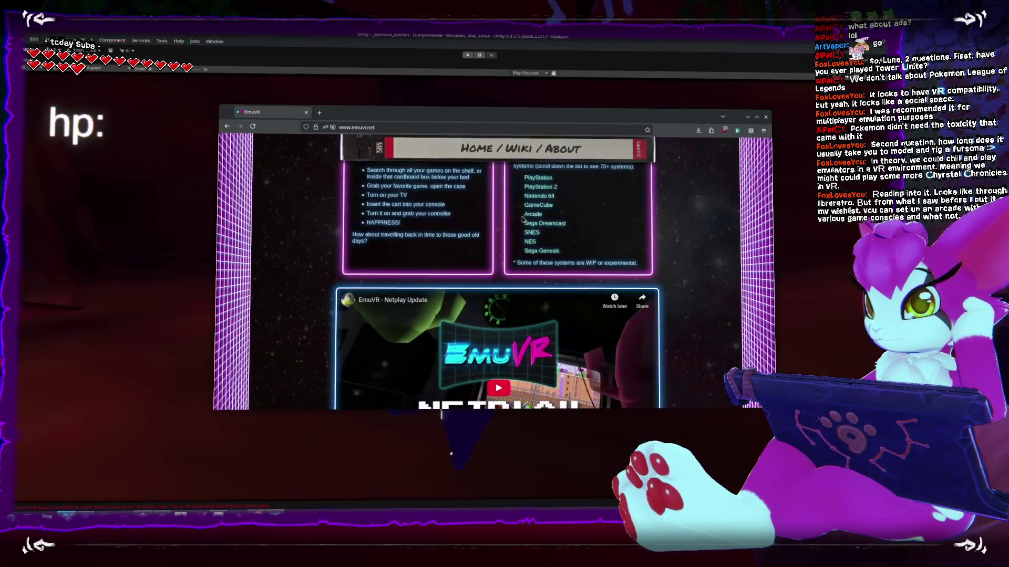
{"action": "scroll", "coordinate": [660, 219], "scroll_direction": "down", "scroll_amount": 4}
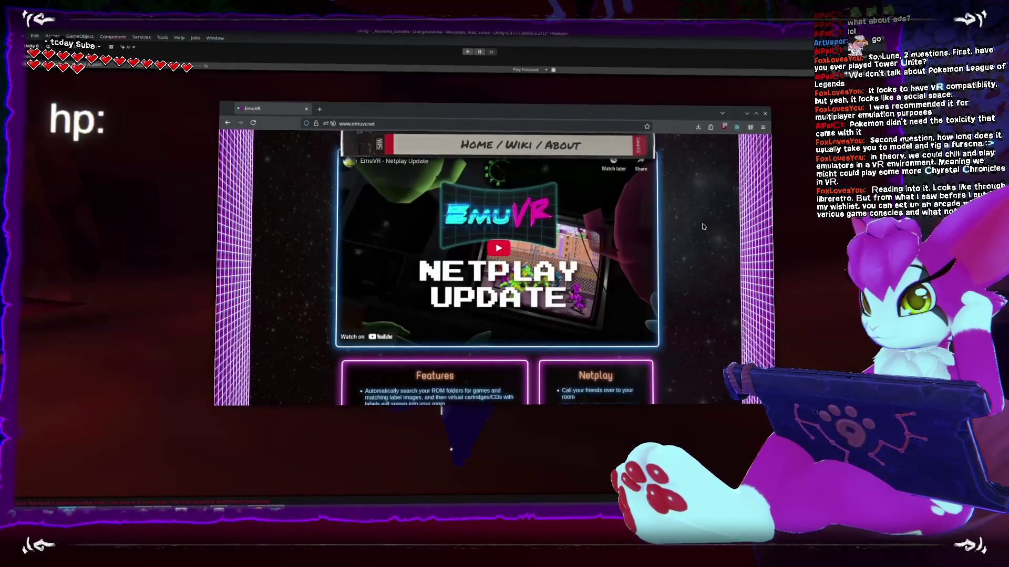
{"action": "scroll", "coordinate": [704, 225], "scroll_direction": "down", "scroll_amount": 1}
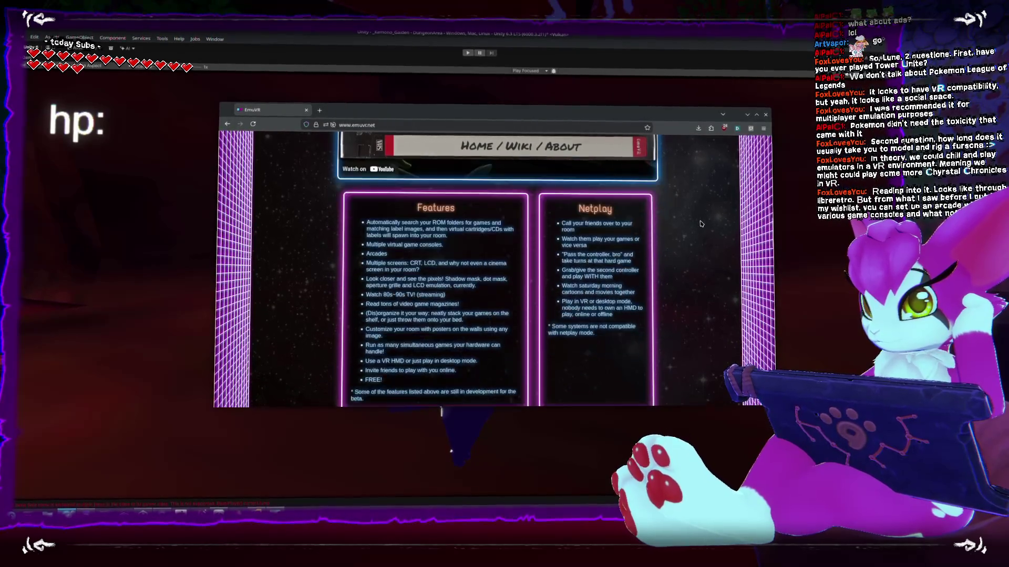
{"action": "scroll", "coordinate": [700, 224], "scroll_direction": "down", "scroll_amount": 3}
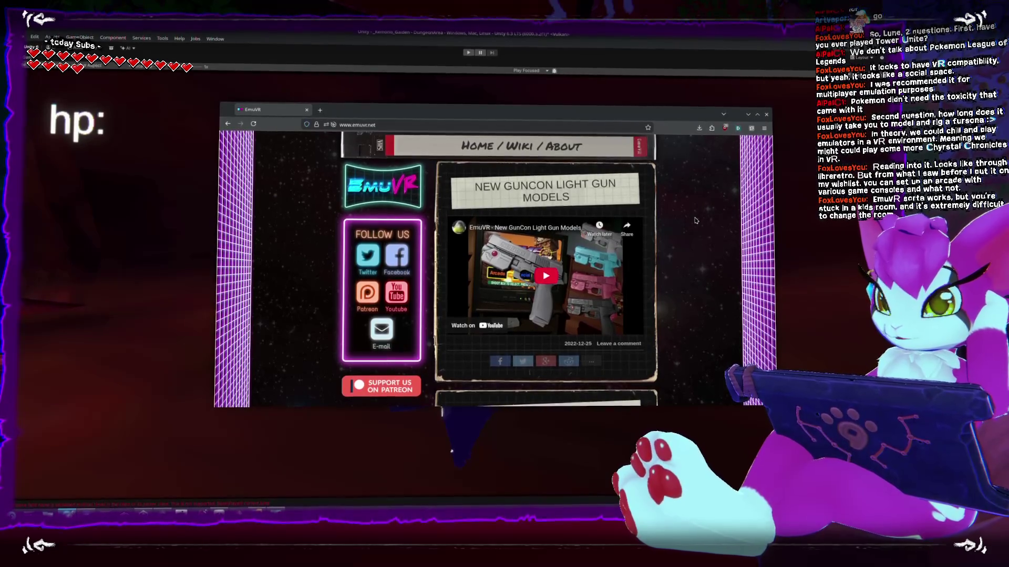
{"action": "scroll", "coordinate": [696, 221], "scroll_direction": "down", "scroll_amount": 8}
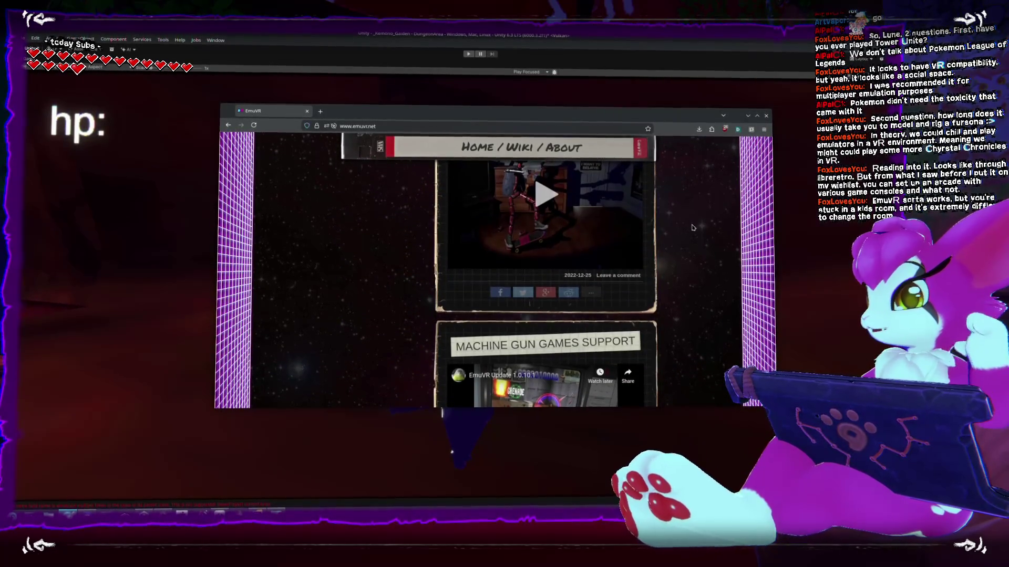
{"action": "scroll", "coordinate": [692, 227], "scroll_direction": "down", "scroll_amount": 3}
{"action": "scroll", "coordinate": [687, 223], "scroll_direction": "up", "scroll_amount": 10}
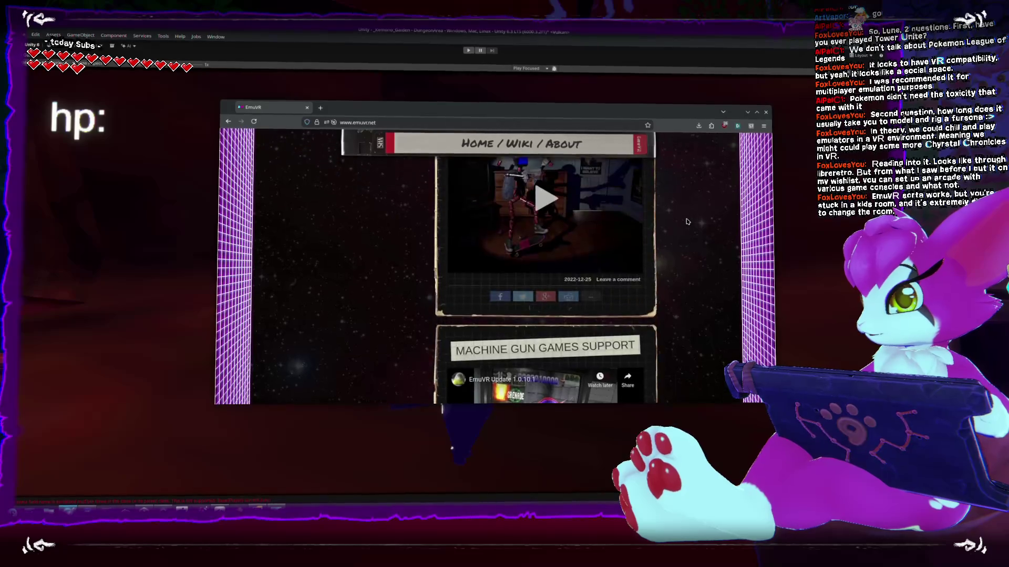
{"action": "scroll", "coordinate": [686, 223], "scroll_direction": "up", "scroll_amount": 10}
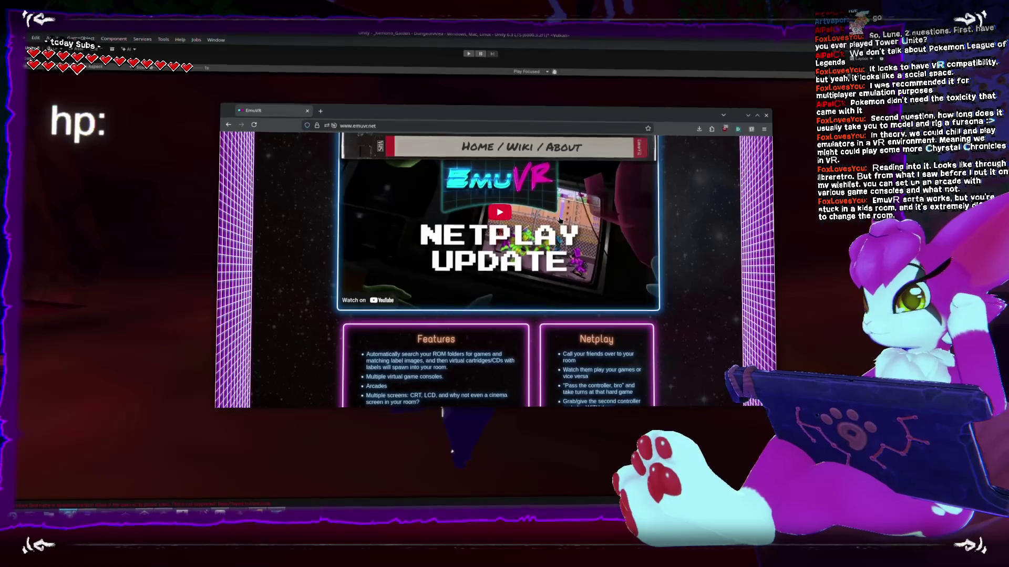
{"action": "scroll", "coordinate": [558, 220], "scroll_direction": "up", "scroll_amount": 5}
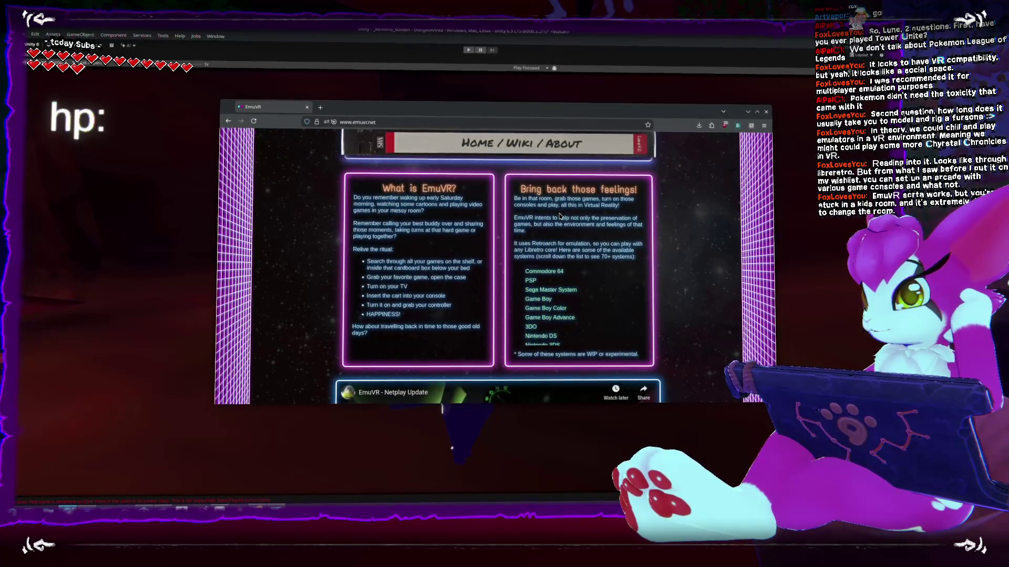
{"action": "scroll", "coordinate": [559, 216], "scroll_direction": "up", "scroll_amount": 5}
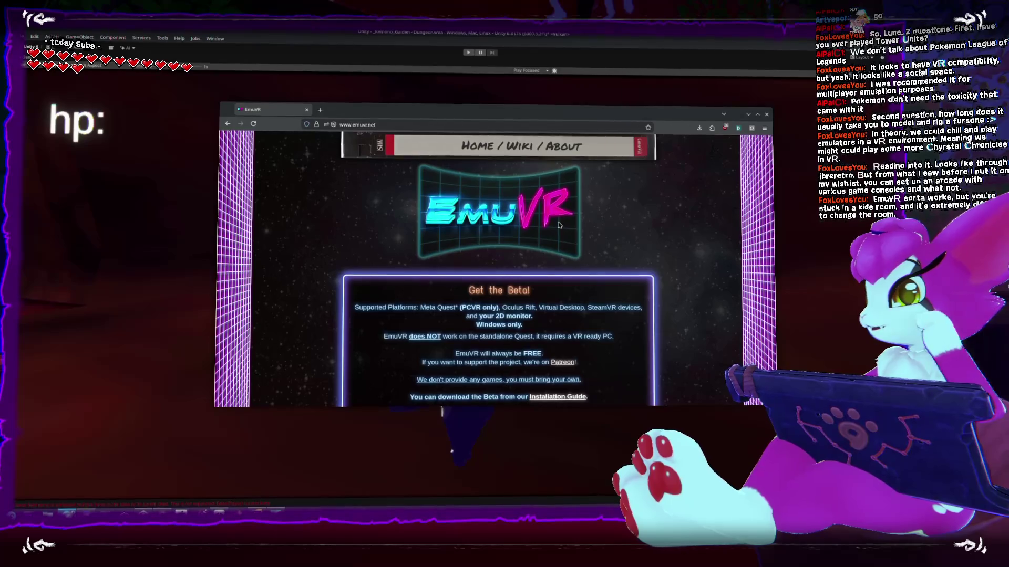
{"action": "key", "text": "alt+Tab"}
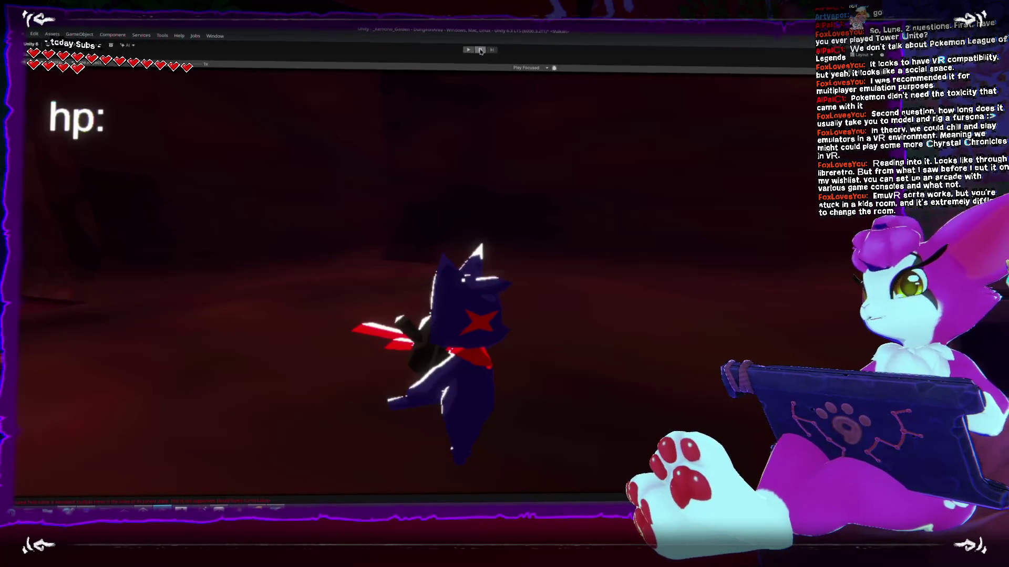
Restore the editor layout and play-test the dungeon scene twice, stopping play mode each time
{"action": "key", "text": "shift+space"}
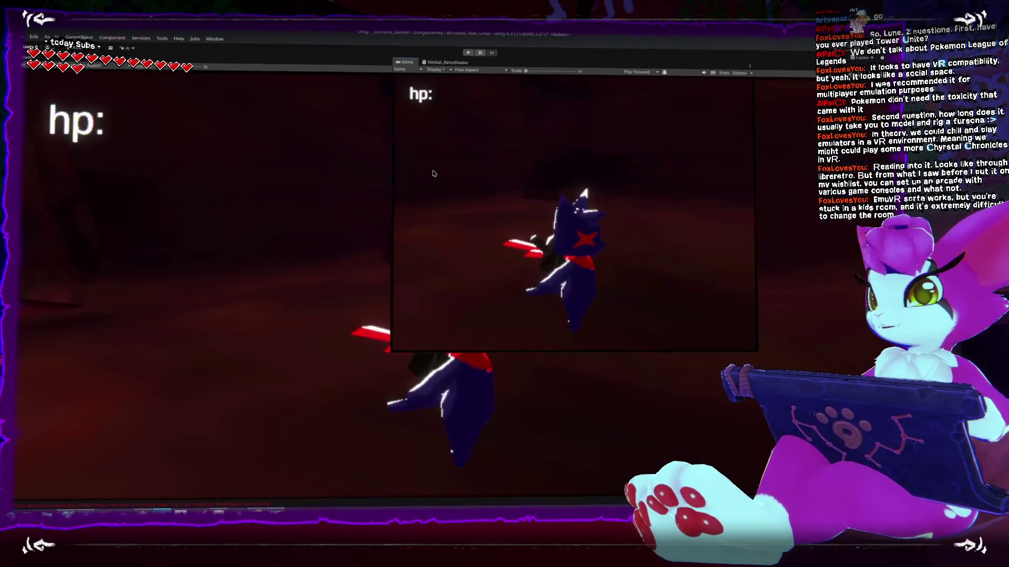
{"action": "left_click", "coordinate": [468, 55]}
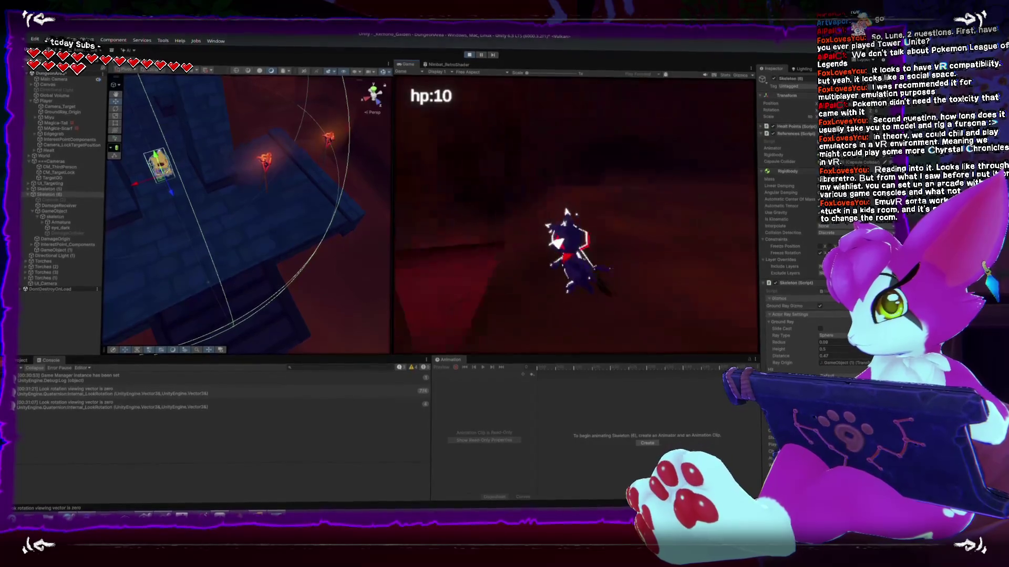
{"action": "key", "text": "Escape"}
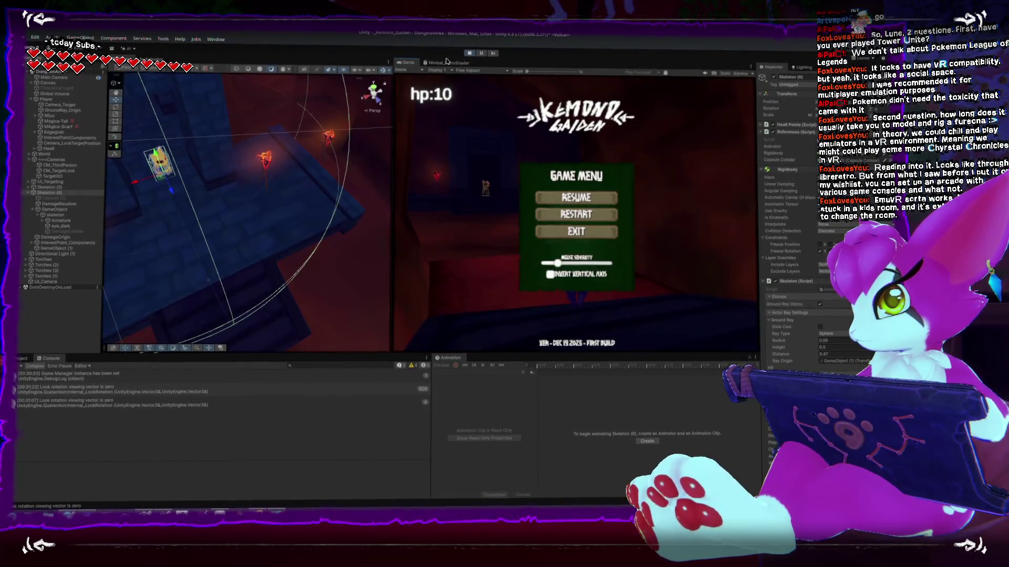
{"action": "left_click", "coordinate": [470, 53]}
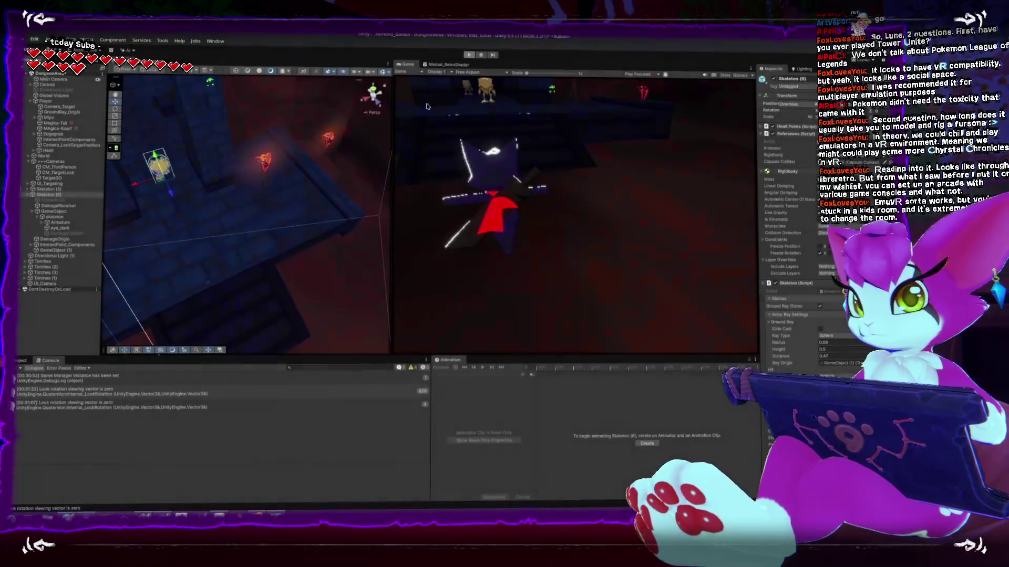
{"action": "left_click", "coordinate": [469, 54]}
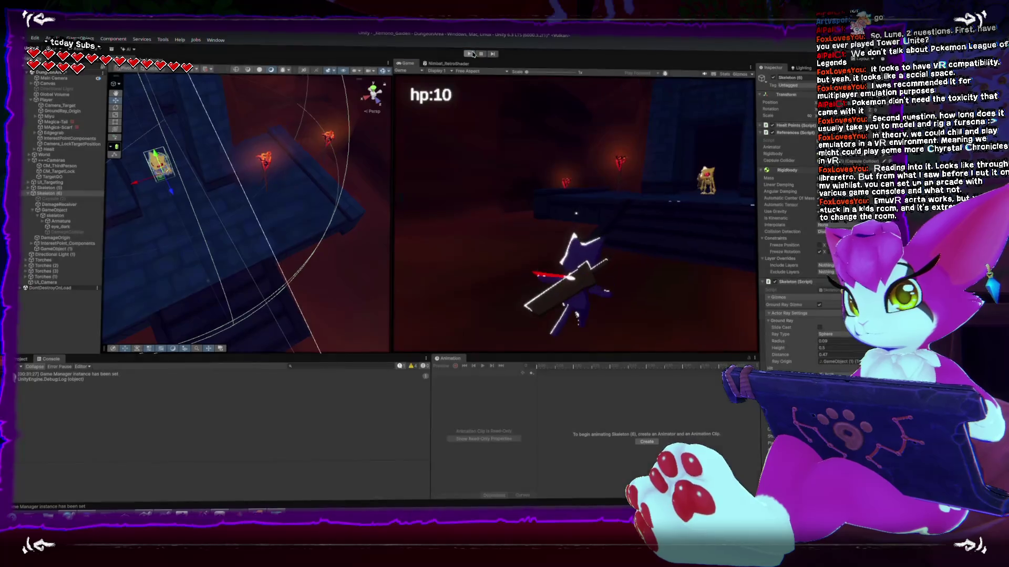
{"action": "left_click", "coordinate": [469, 54]}
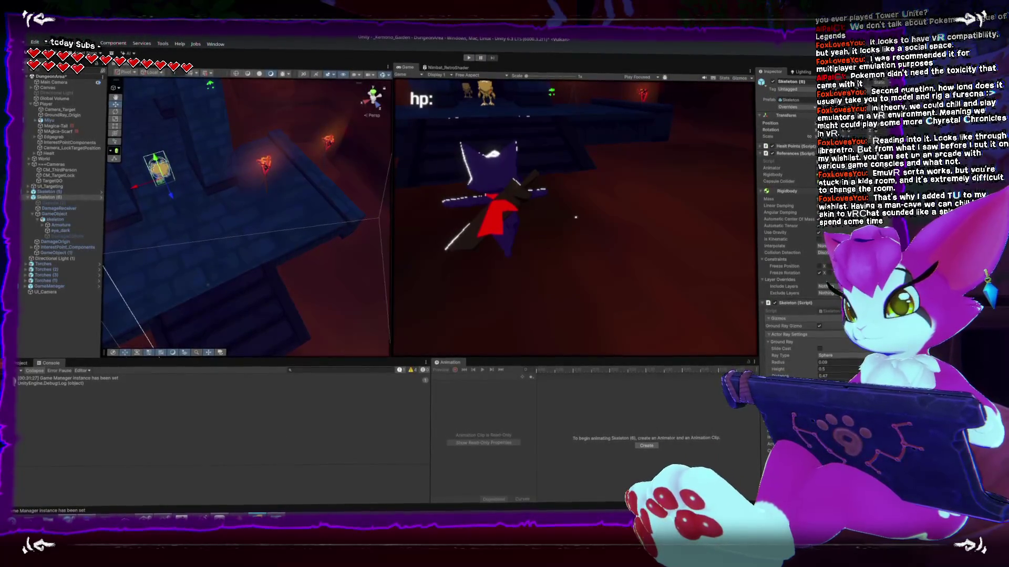
{"action": "key", "text": "alt+Tab"}
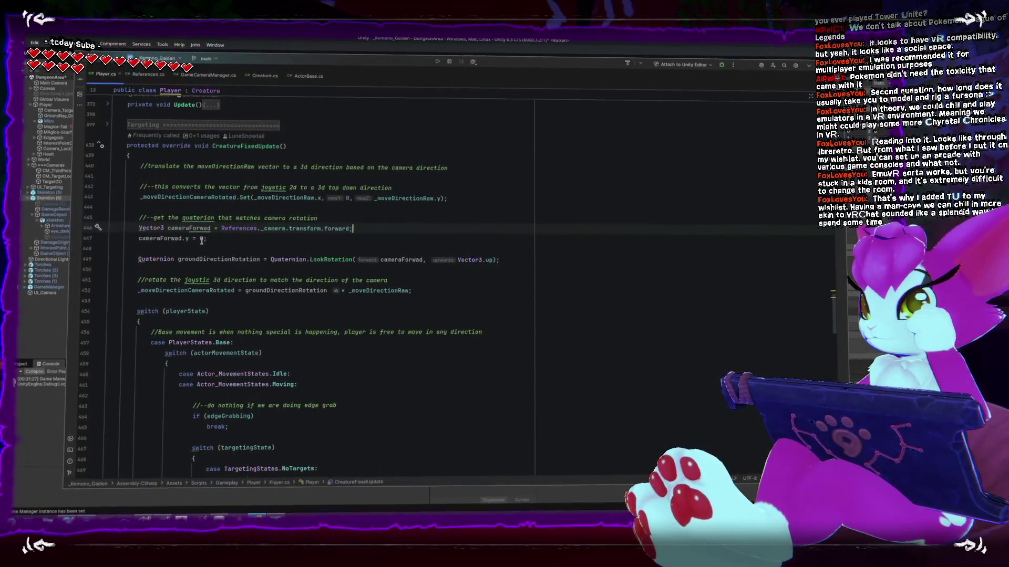
Rename the GameCameraManager class to Game_Camera via Refactor > Rename
{"action": "left_click", "coordinate": [208, 75]}
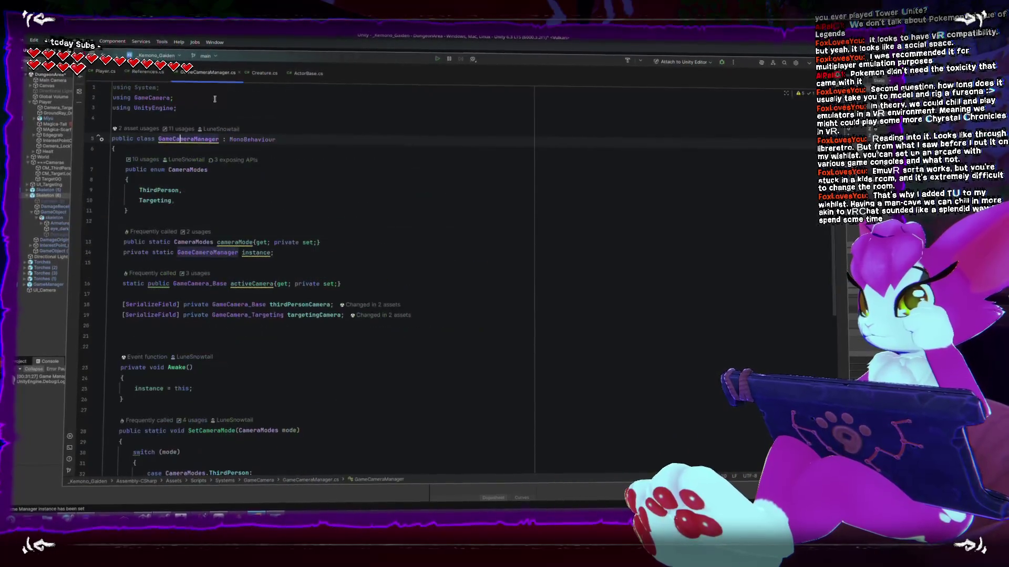
{"action": "right_click", "coordinate": [193, 138]}
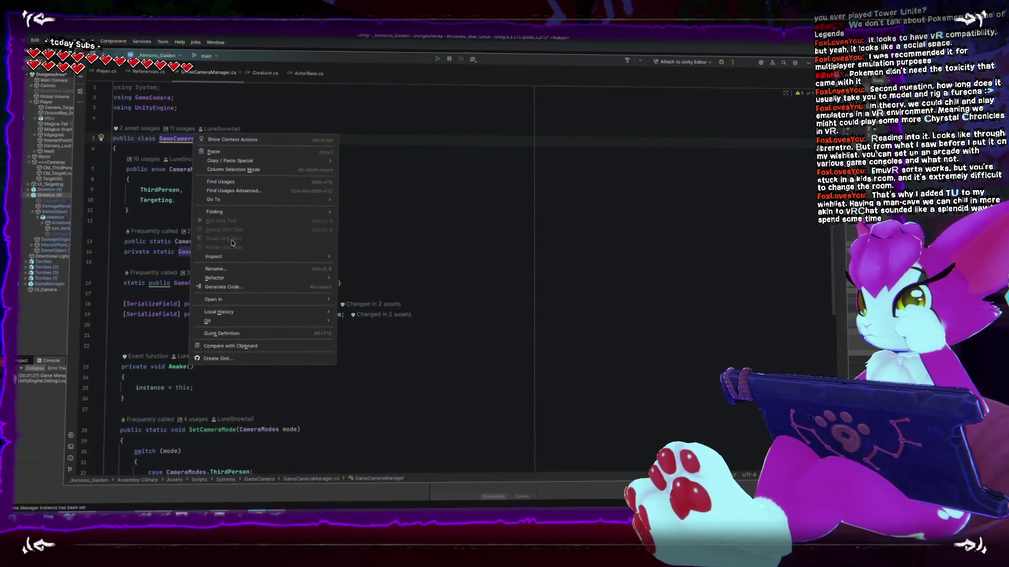
{"action": "left_click", "coordinate": [216, 269]}
{"action": "type", "text": "Game_Camera"}
{"action": "key", "text": "Return"}
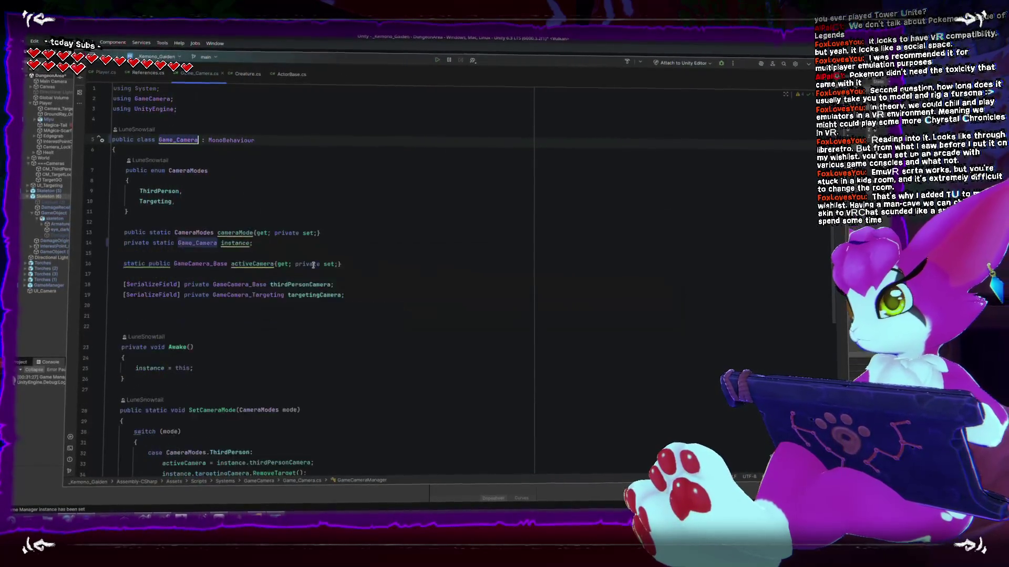
Add an OnDrawGizmos method above Awake with Gizmos.color = Color.blue and a Gizmos.DrawLine call
{"action": "scroll", "coordinate": [376, 247], "scroll_direction": "down", "scroll_amount": 3}
{"action": "left_click", "coordinate": [376, 222]}
{"action": "key", "text": "Return"}
{"action": "key", "text": "Return"}
{"action": "type", "text": "vo"}
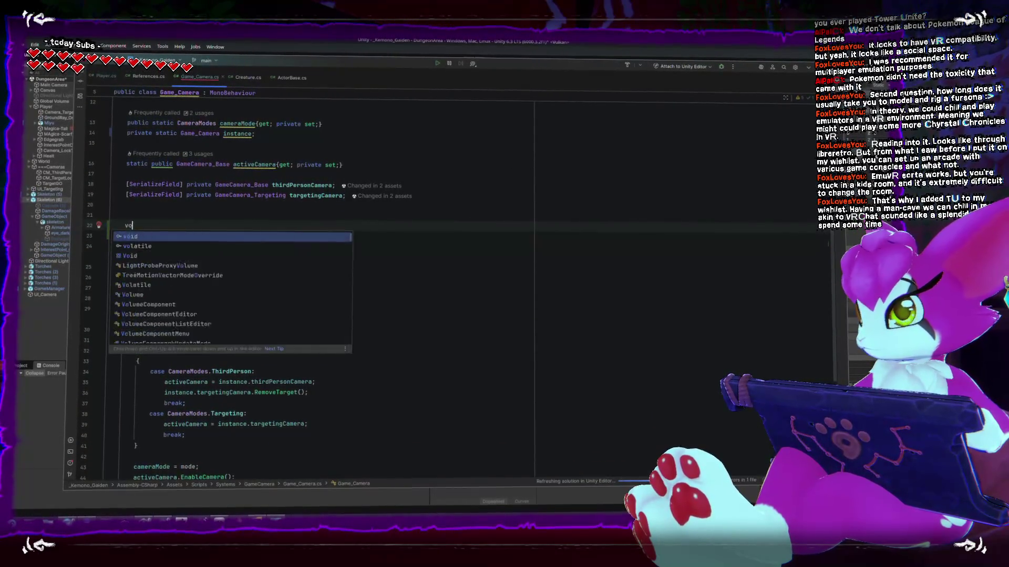
{"action": "type", "text": "id OnDr"}
{"action": "key", "text": "Return"}
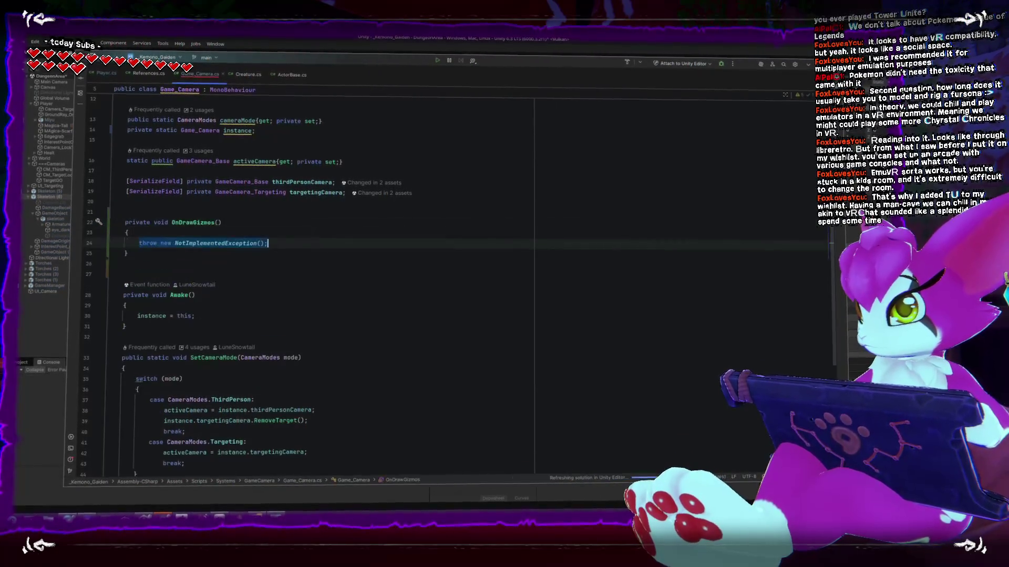
{"action": "type", "text": "Gizmos.color = Color.blue;"}
{"action": "key", "text": "Return"}
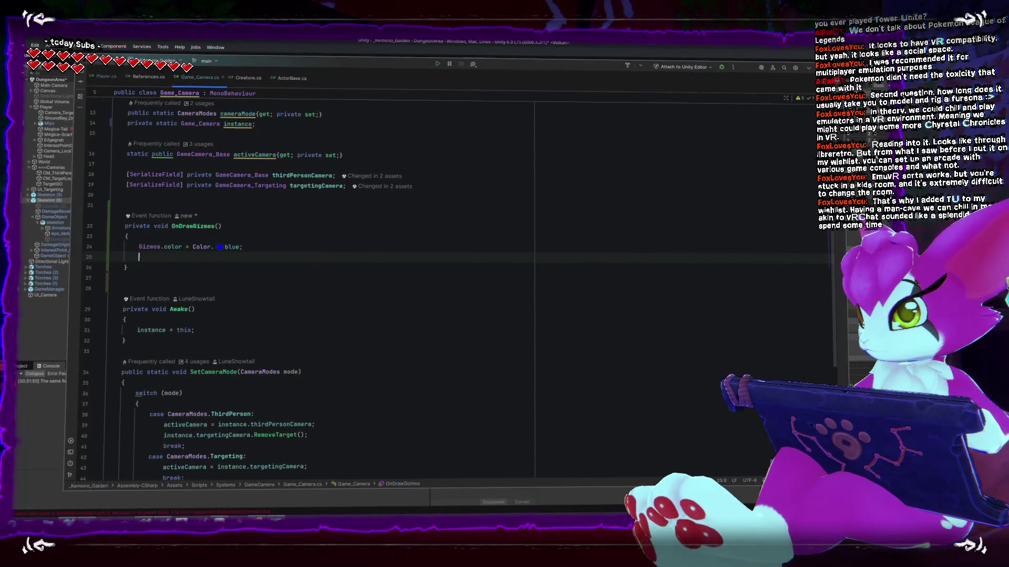
{"action": "type", "text": "Gizmos"}
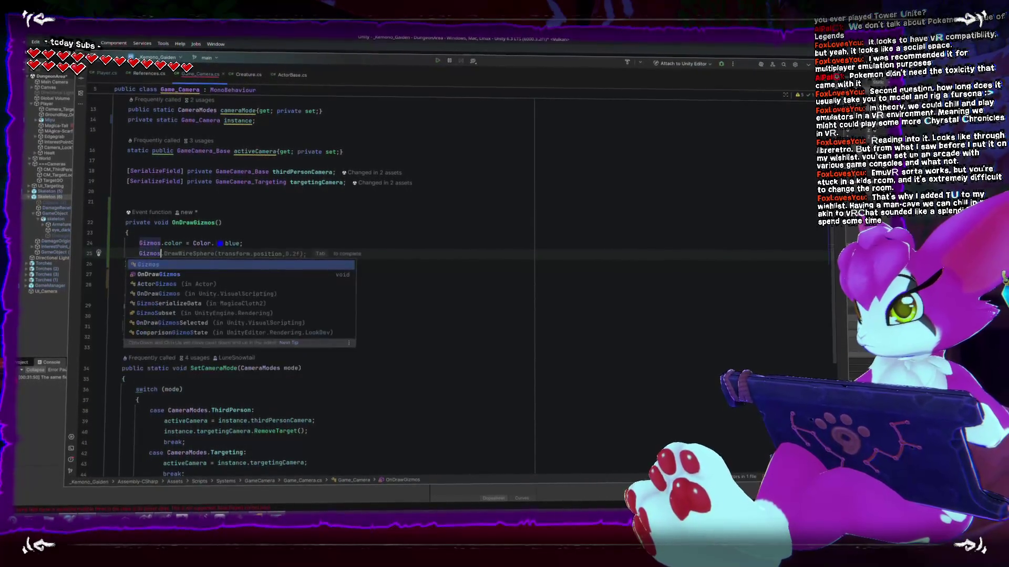
{"action": "type", "text": ".DrawL"}
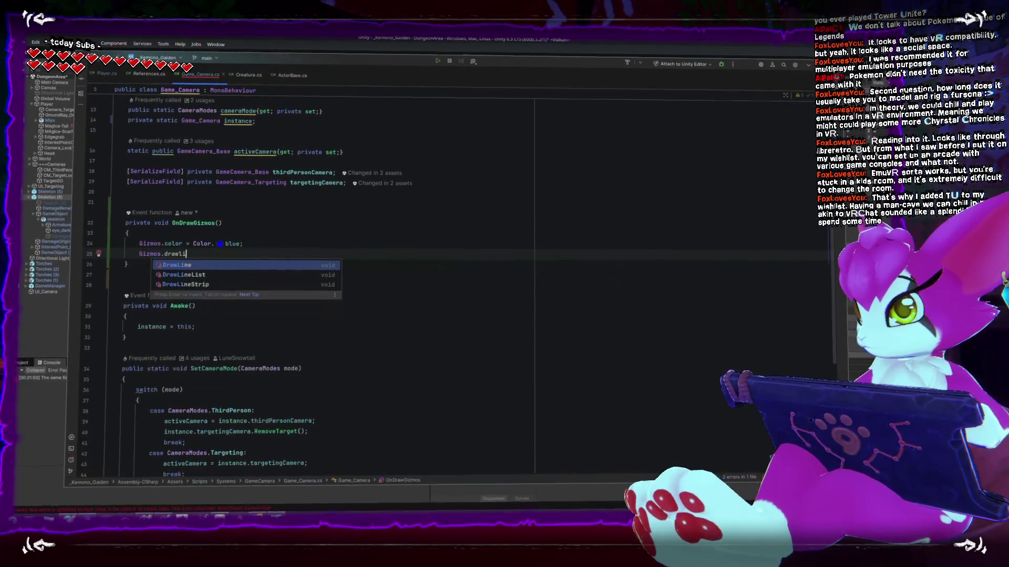
{"action": "key", "text": "Return"}
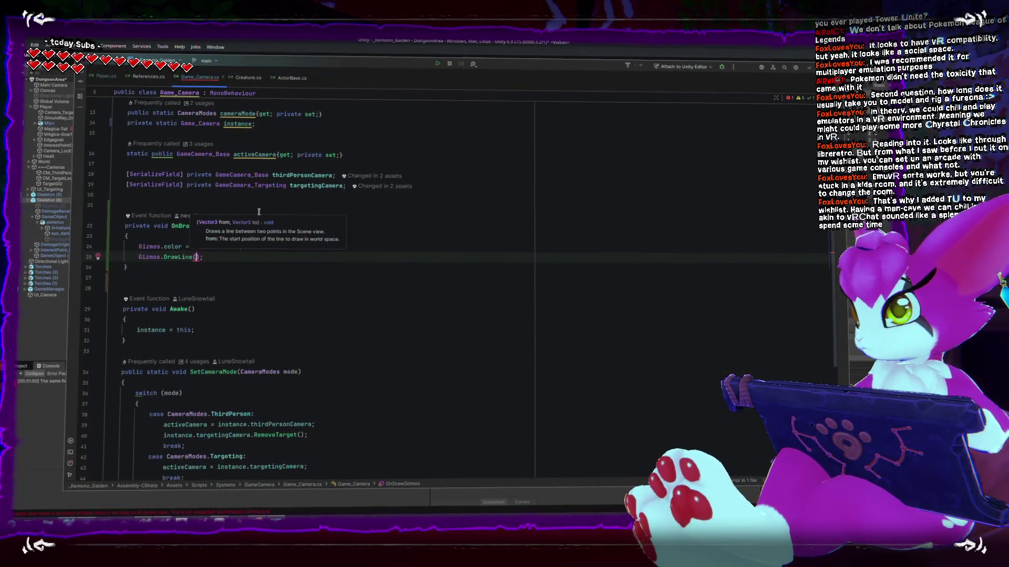
{"action": "left_click", "coordinate": [73, 137]}
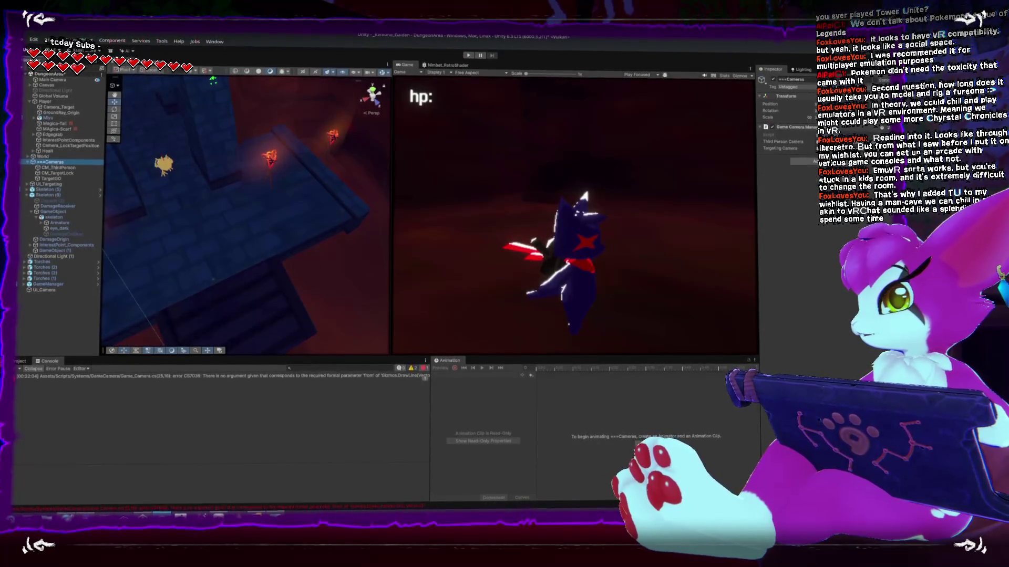
Add a [SerializeField] private Camera mainCamera field above the serialized camera fields
{"action": "key", "text": "alt+Tab"}
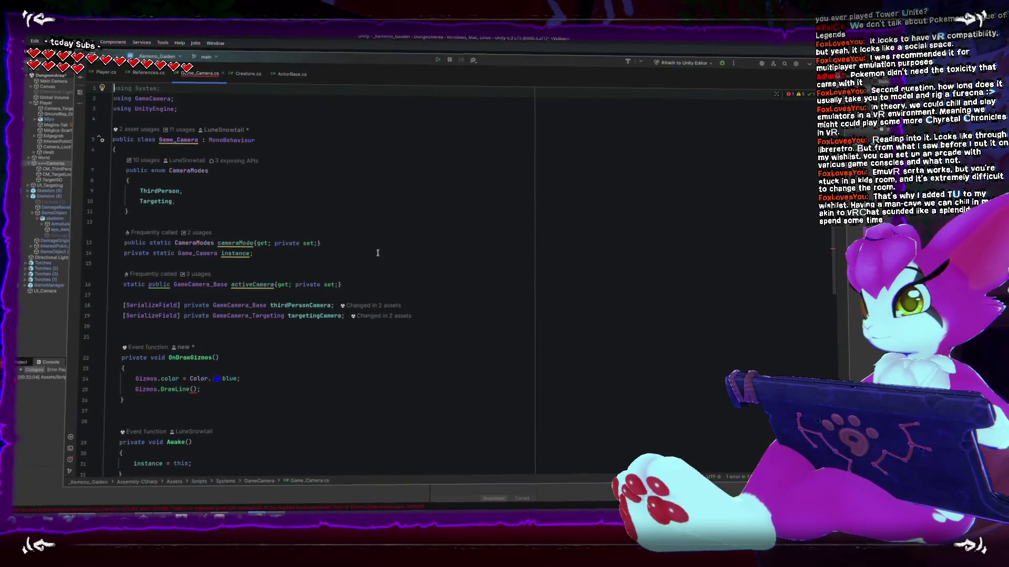
{"action": "left_click", "coordinate": [494, 336]}
{"action": "key", "text": "Up"}
{"action": "key", "text": "Up"}
{"action": "key", "text": "Up"}
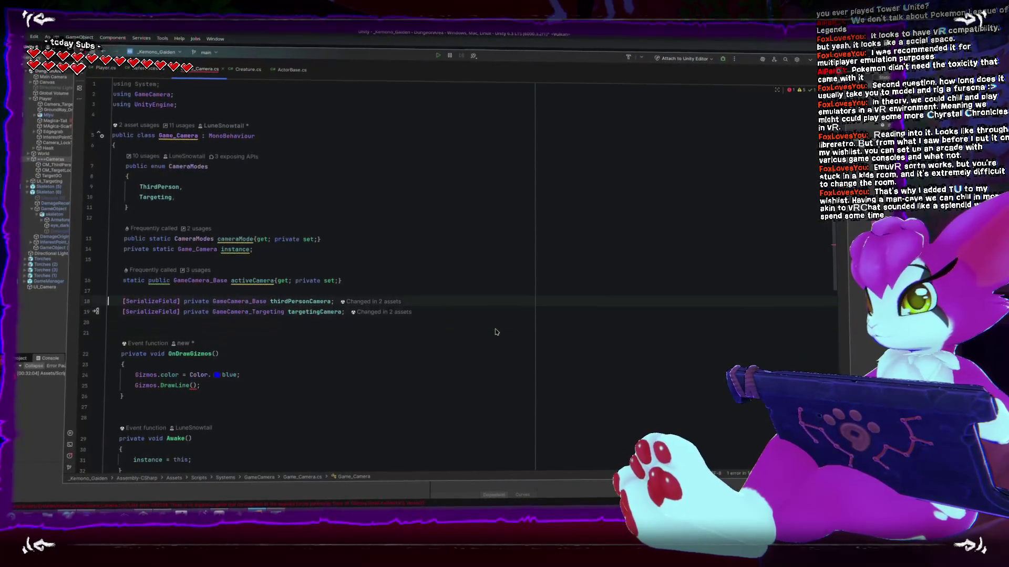
{"action": "key", "text": "Return"}
{"action": "key", "text": "Up"}
{"action": "key", "text": "Return"}
{"action": "key", "text": "Up"}
{"action": "type", "text": "er"}
{"action": "key", "text": "Down"}
{"action": "key", "text": "Return"}
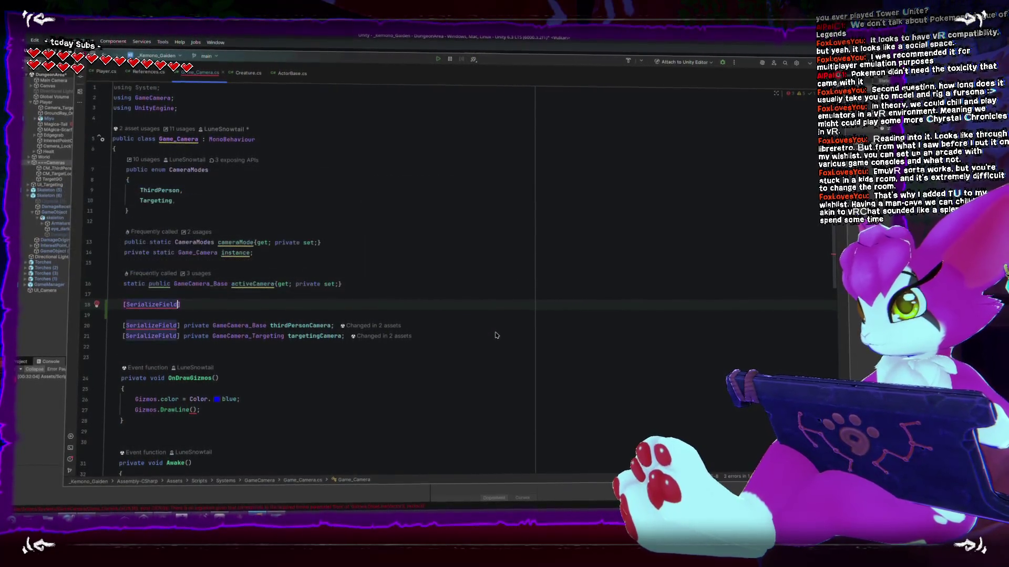
{"action": "type", "text": " private"}
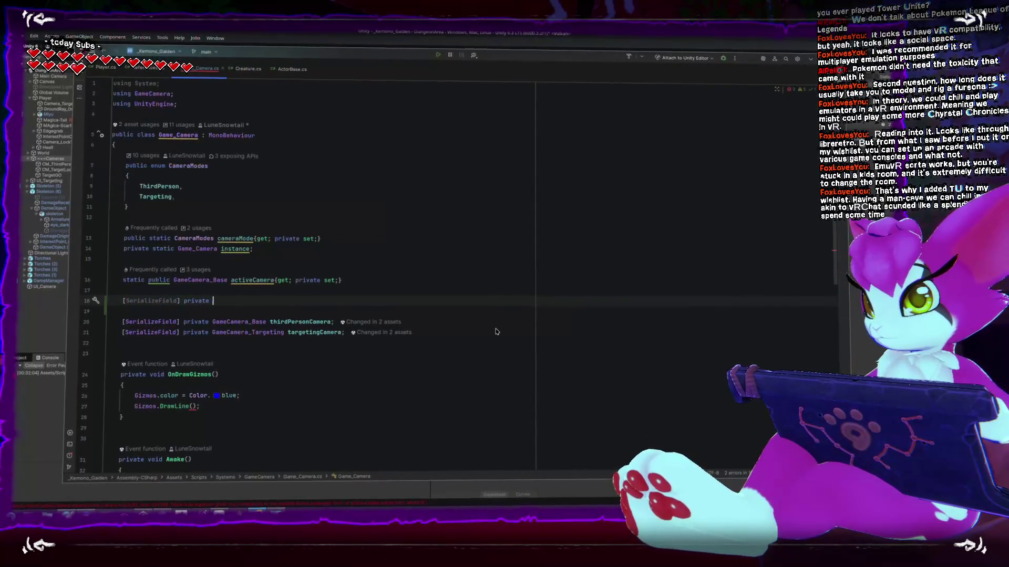
{"action": "key", "text": "Return"}
{"action": "type", "text": "mainCamera;"}
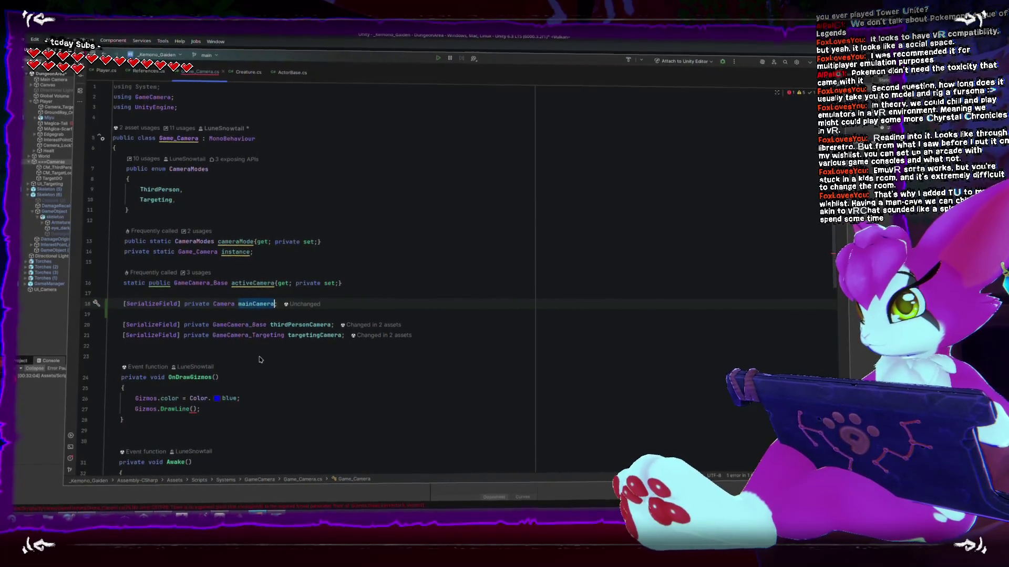
Complete DrawLine from mainCamera.transform.position to that position plus mainCamera.transform.forward
{"action": "scroll", "coordinate": [259, 359], "scroll_direction": "down", "scroll_amount": 4}
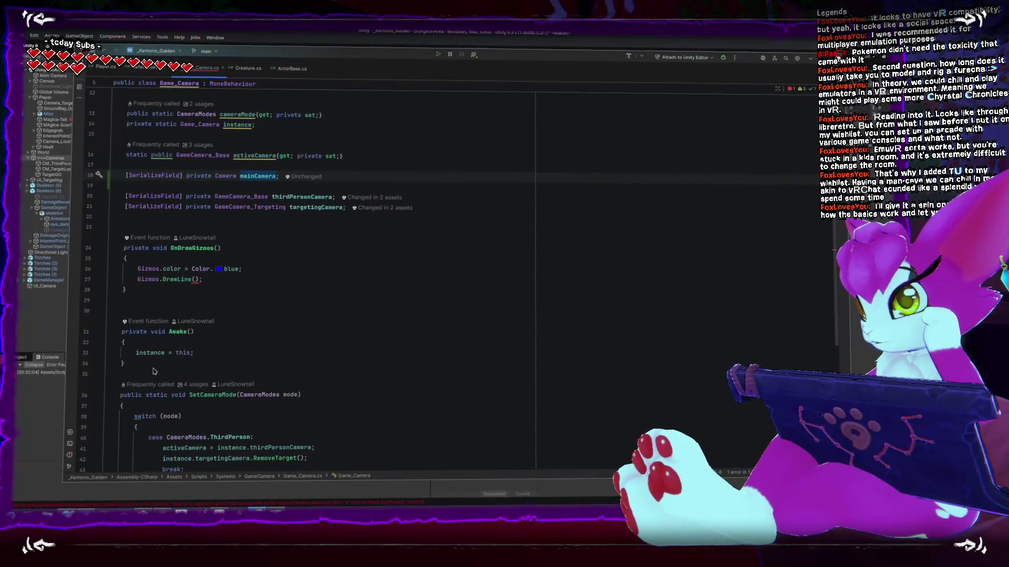
{"action": "left_click", "coordinate": [192, 281]}
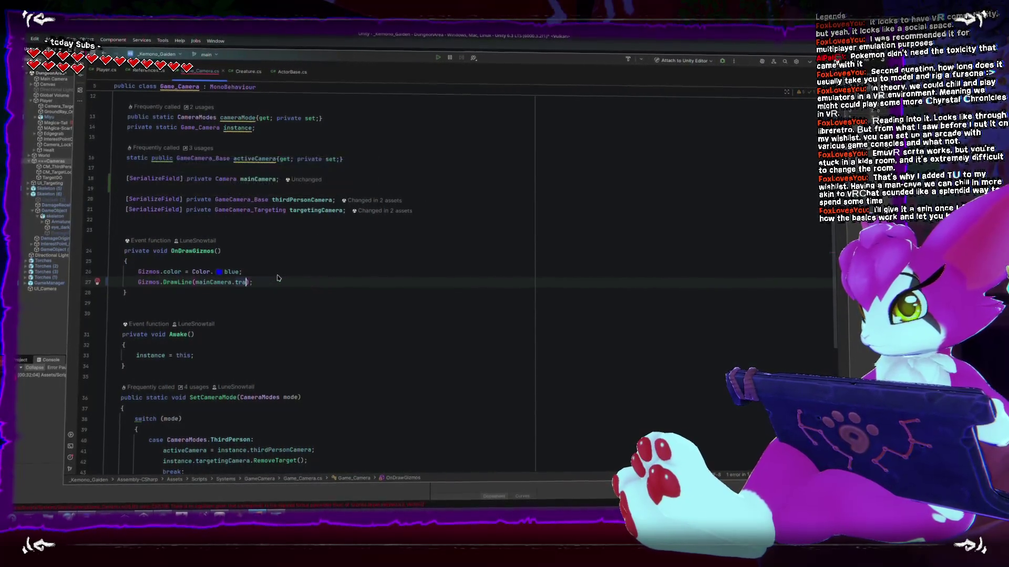
{"action": "key", "text": "Return"}
{"action": "type", "text": "."}
{"action": "key", "text": "Return"}
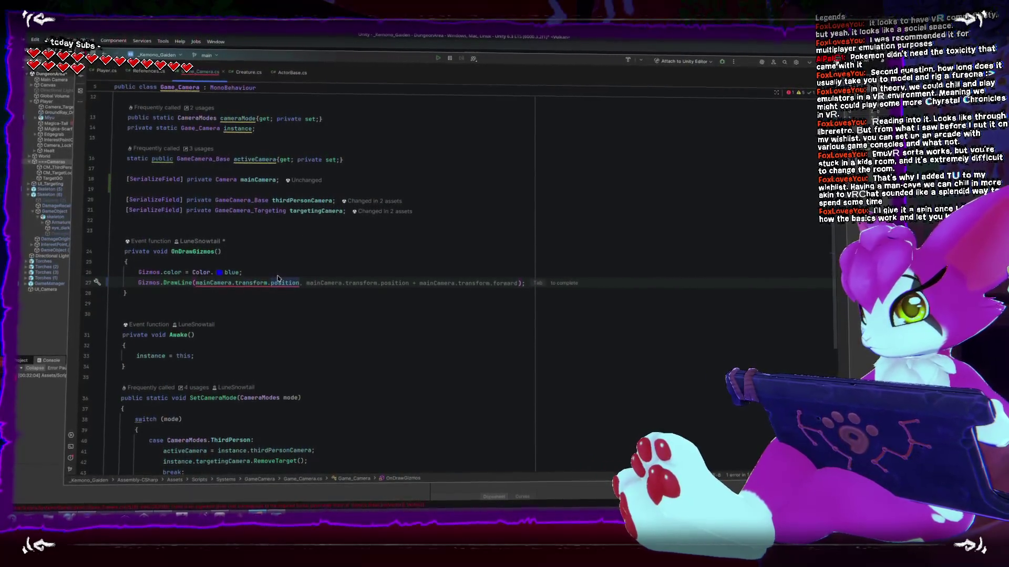
{"action": "key", "text": "Tab"}
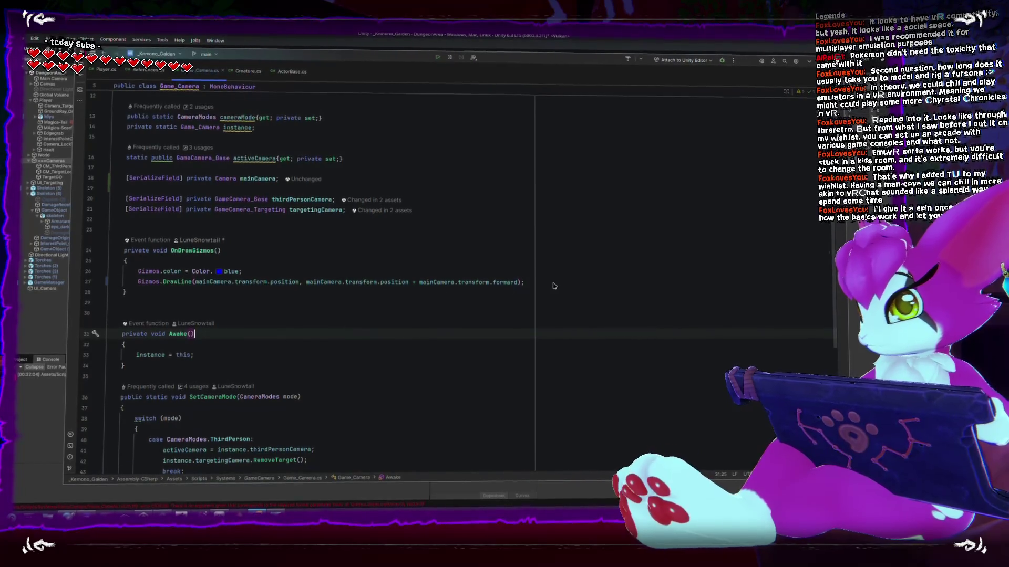
{"action": "key", "text": "alt+Tab"}
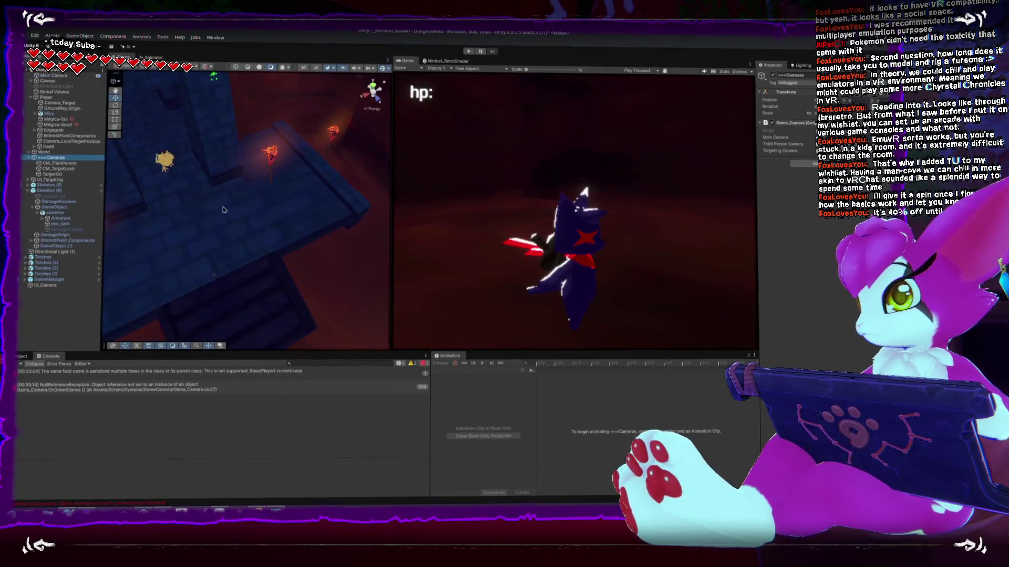
Frame the ===Cameras object in the Scene view and select CM_ThirdPerson to show its Cinemachine settings
{"action": "key", "text": "f"}
{"action": "mouse_move", "coordinate": [254, 233]}
{"action": "left_mouse_down"}
{"action": "mouse_move", "coordinate": [166, 266]}
{"action": "mouse_move", "coordinate": [279, 252]}
{"action": "left_mouse_up"}
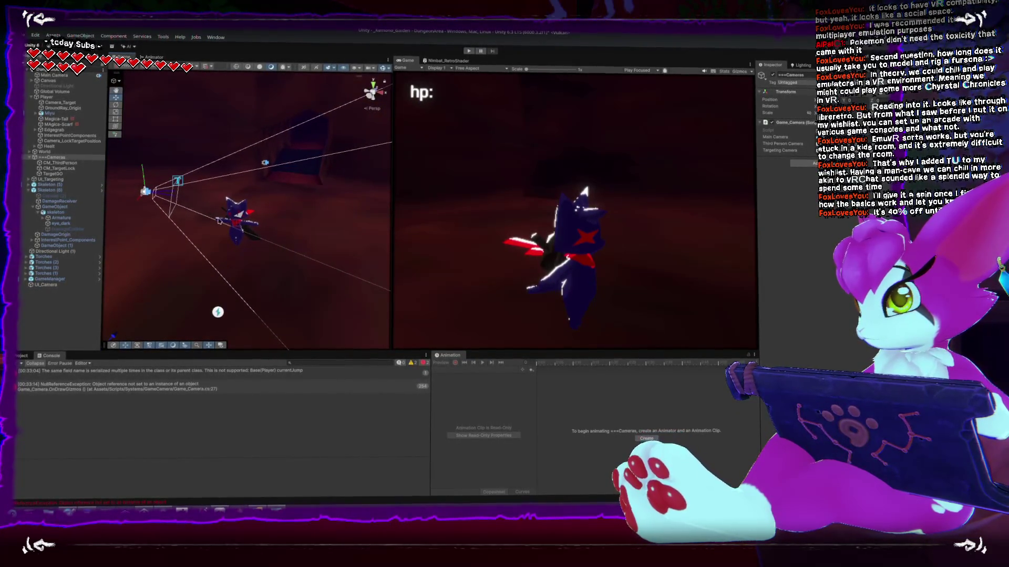
{"action": "left_click", "coordinate": [149, 195]}
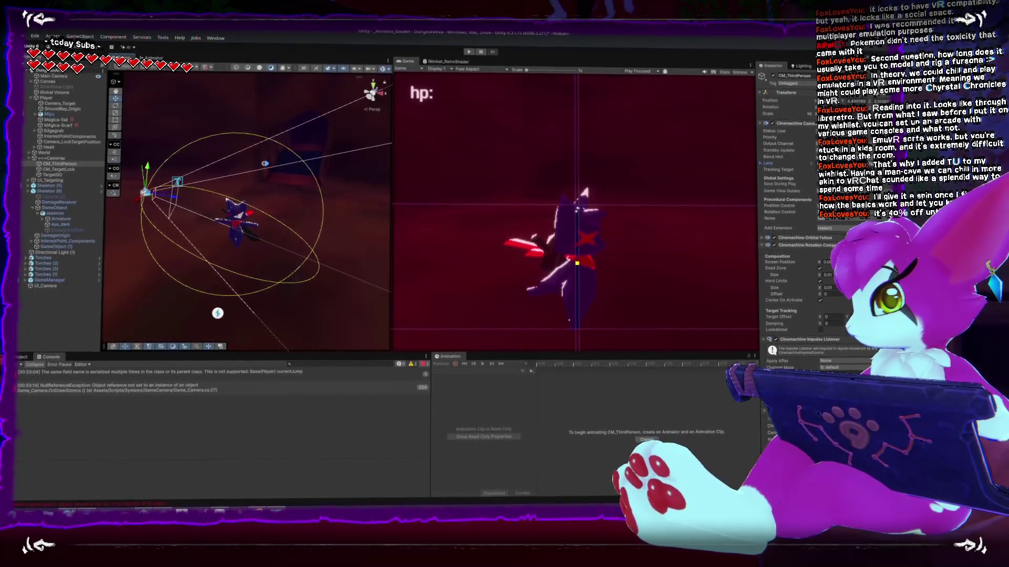
{"action": "key", "text": "alt+Tab"}
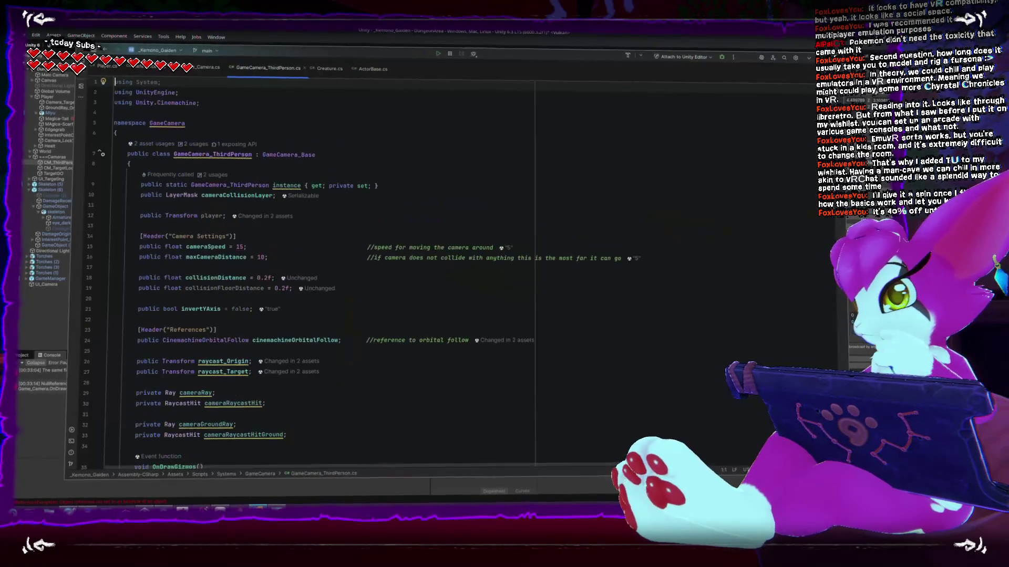
Wrap OnDrawGizmos' body in /* */ so its ground, right, up and camera-ray lines are disabled
{"action": "scroll", "coordinate": [346, 295], "scroll_direction": "down", "scroll_amount": 5}
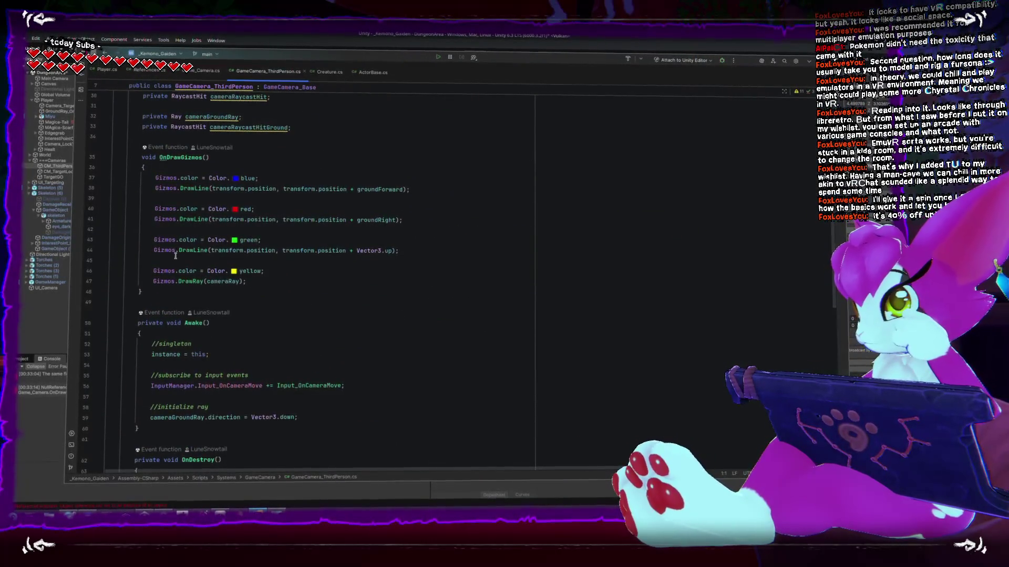
{"action": "left_click", "coordinate": [164, 169]}
{"action": "key", "text": "Return"}
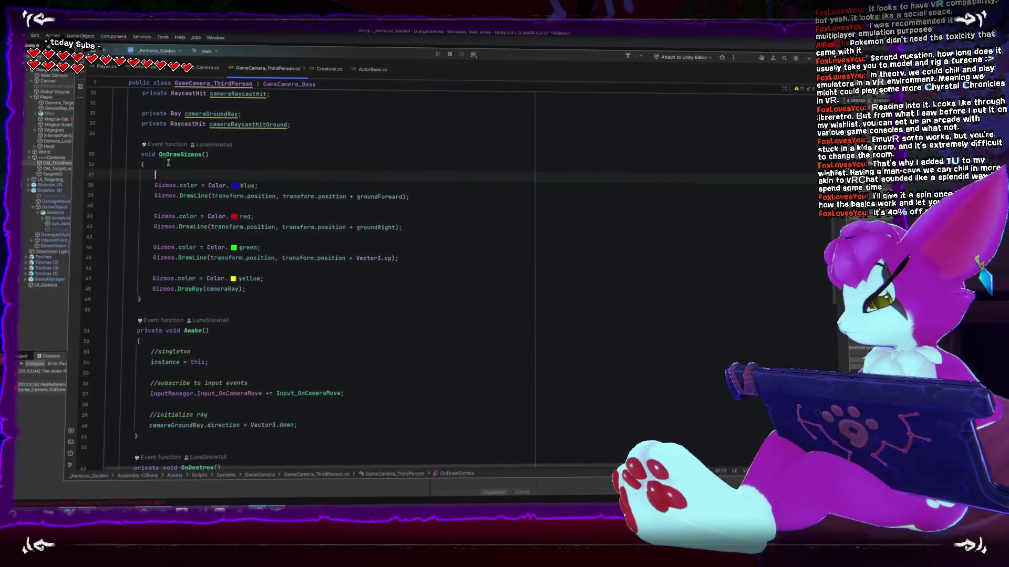
{"action": "type", "text": "/*"}
{"action": "left_click", "coordinate": [279, 296]}
{"action": "left_click", "coordinate": [278, 290]}
{"action": "key", "text": "Return"}
{"action": "type", "text": "*/"}
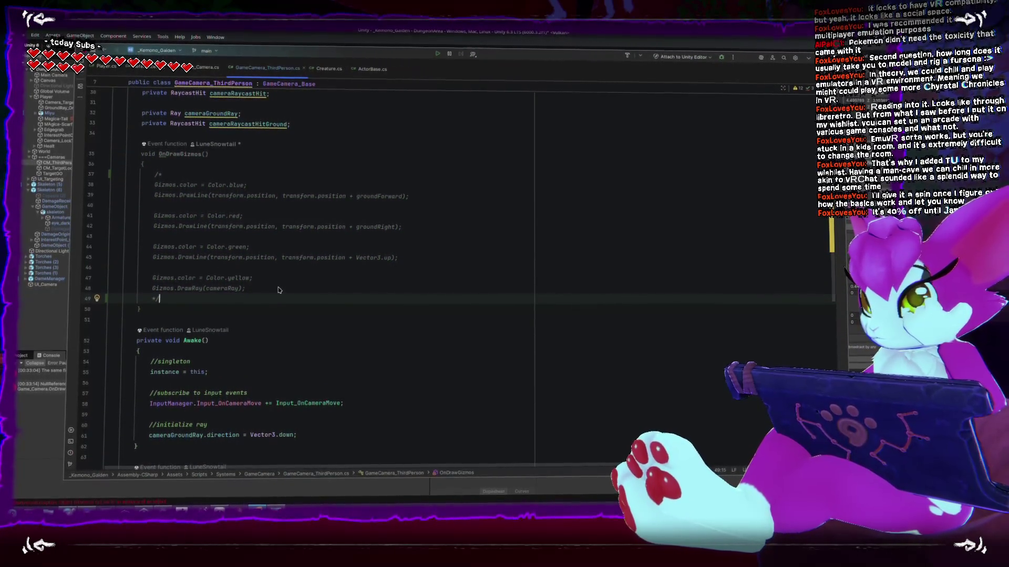
{"action": "scroll", "coordinate": [278, 289], "scroll_direction": "up", "scroll_amount": 8}
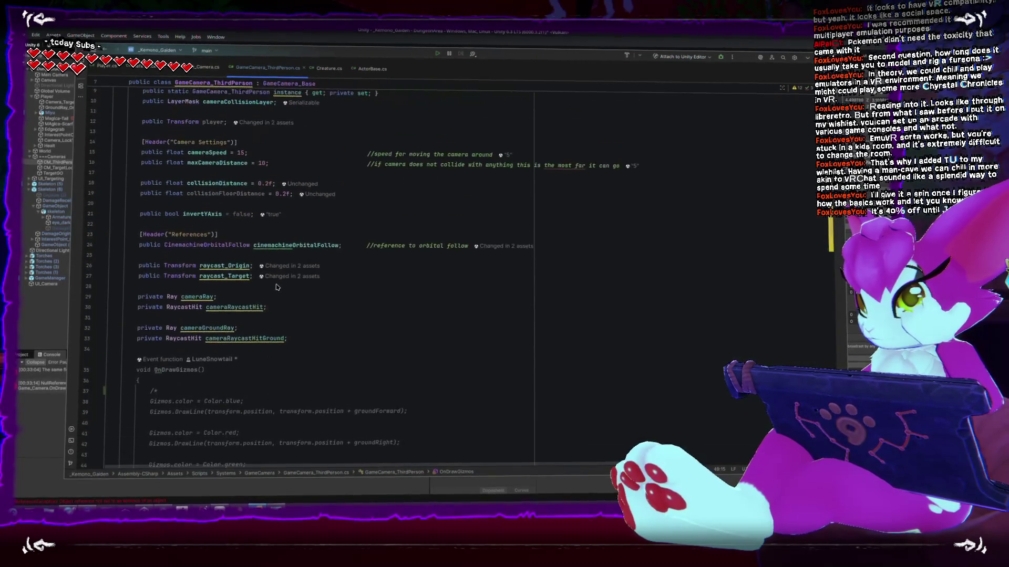
{"action": "scroll", "coordinate": [276, 288], "scroll_direction": "up", "scroll_amount": 2}
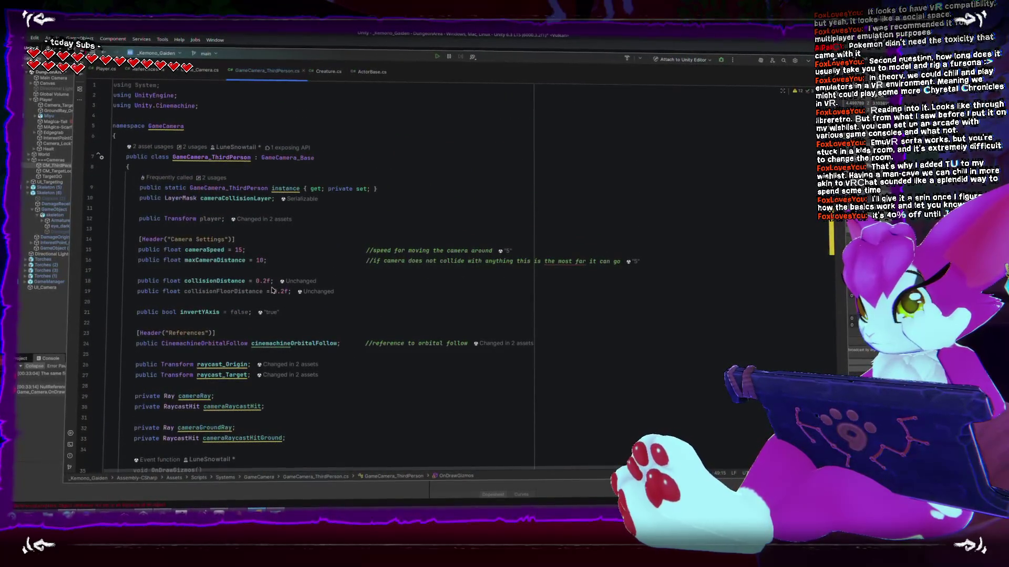
{"action": "scroll", "coordinate": [270, 290], "scroll_direction": "down", "scroll_amount": 3}
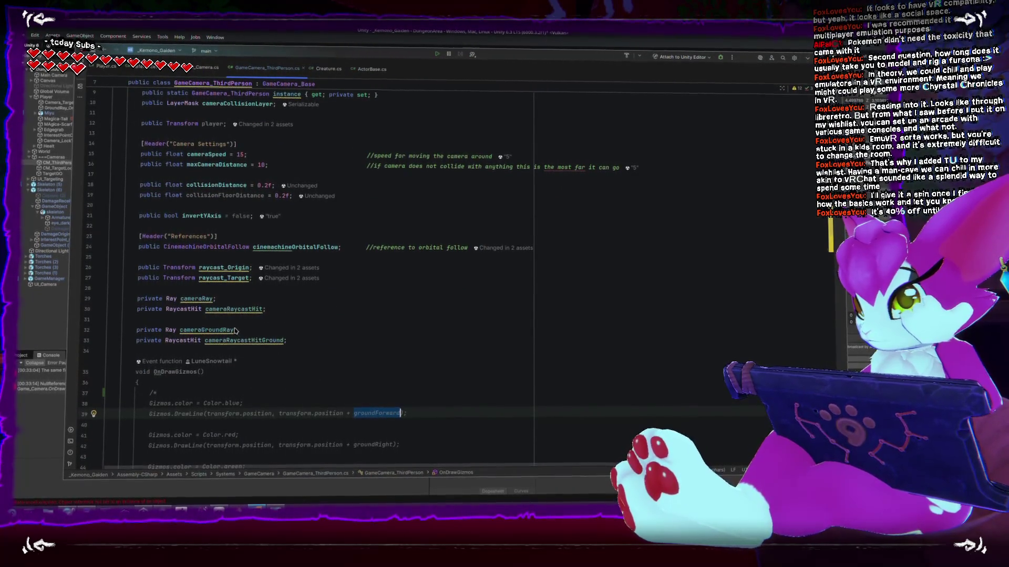
{"action": "scroll", "coordinate": [232, 330], "scroll_direction": "up", "scroll_amount": 2}
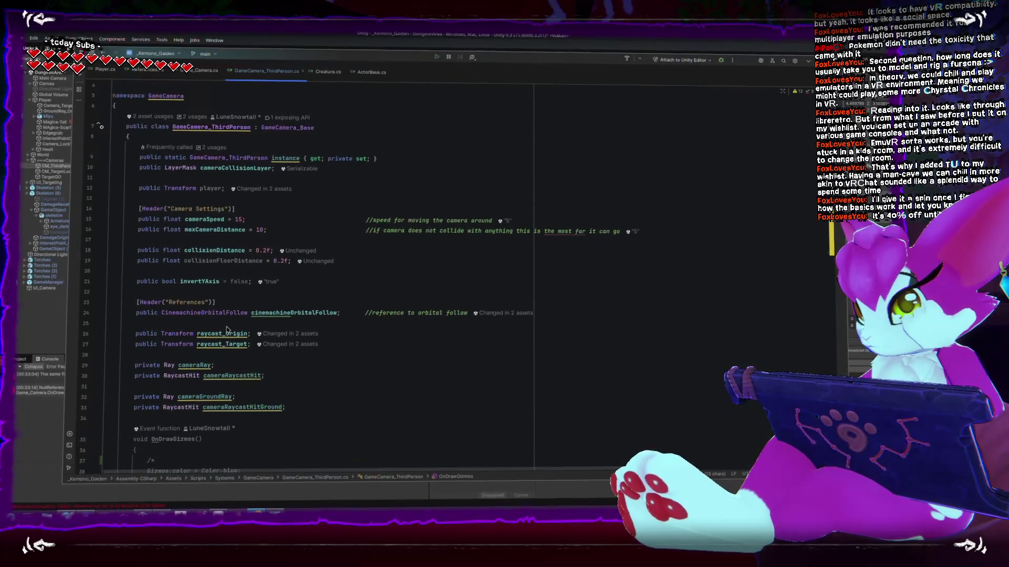
{"action": "scroll", "coordinate": [227, 330], "scroll_direction": "down", "scroll_amount": 3}
{"action": "scroll", "coordinate": [164, 304], "scroll_direction": "up", "scroll_amount": 5}
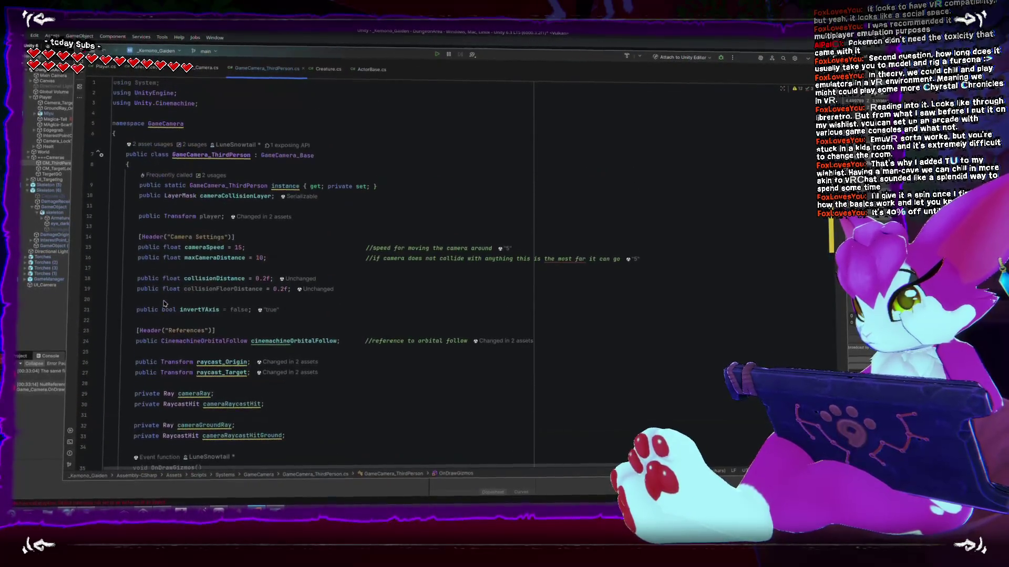
Go to GameCamera_Base's declaration and select its groundForward and groundRight properties
{"action": "right_click", "coordinate": [290, 156]}
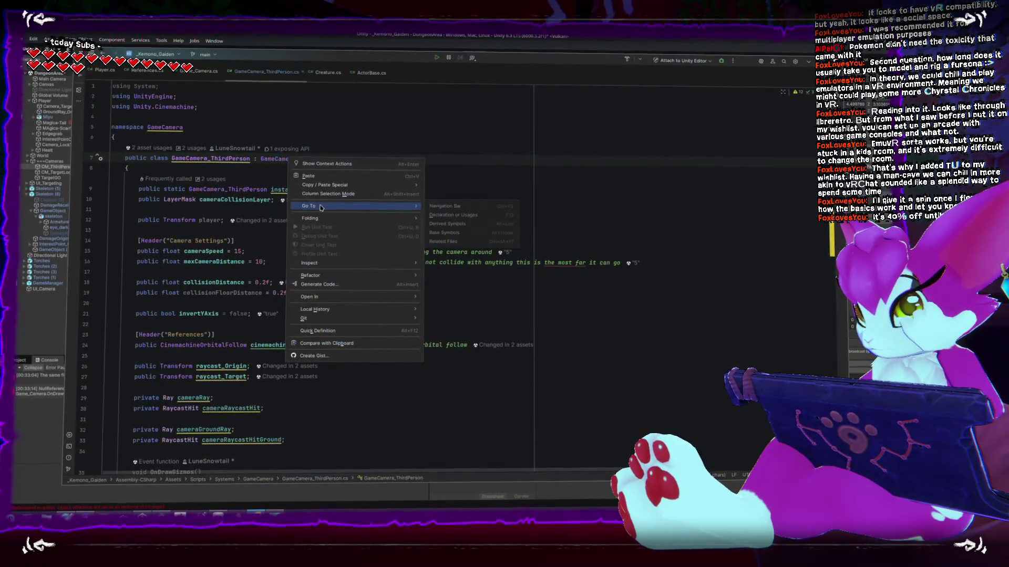
{"action": "left_click", "coordinate": [166, 240]}
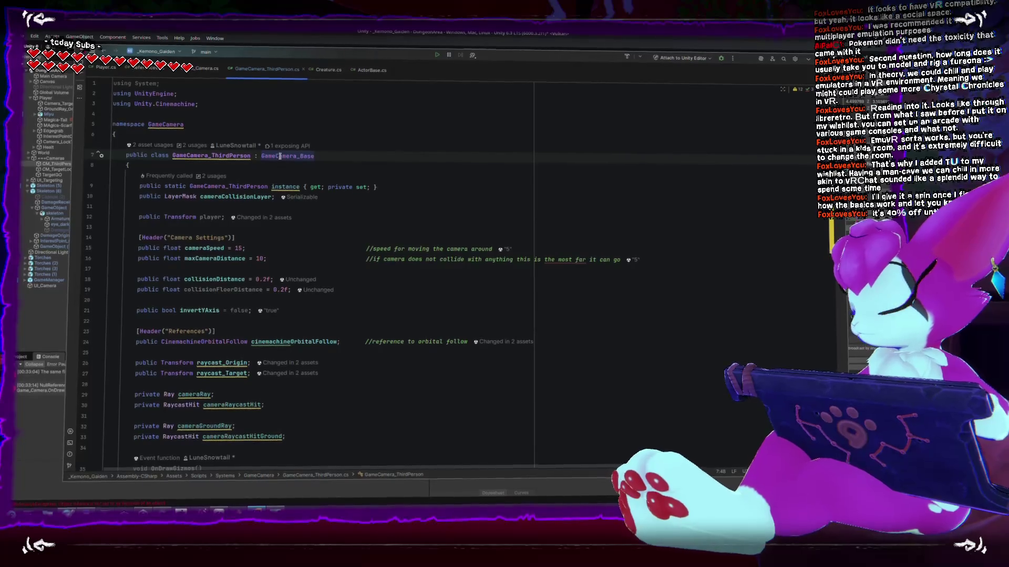
{"action": "key", "text": "ctrl+r"}
{"action": "key", "text": "ctrl+r"}
{"action": "key", "text": "Escape"}
{"action": "right_click", "coordinate": [302, 155]}
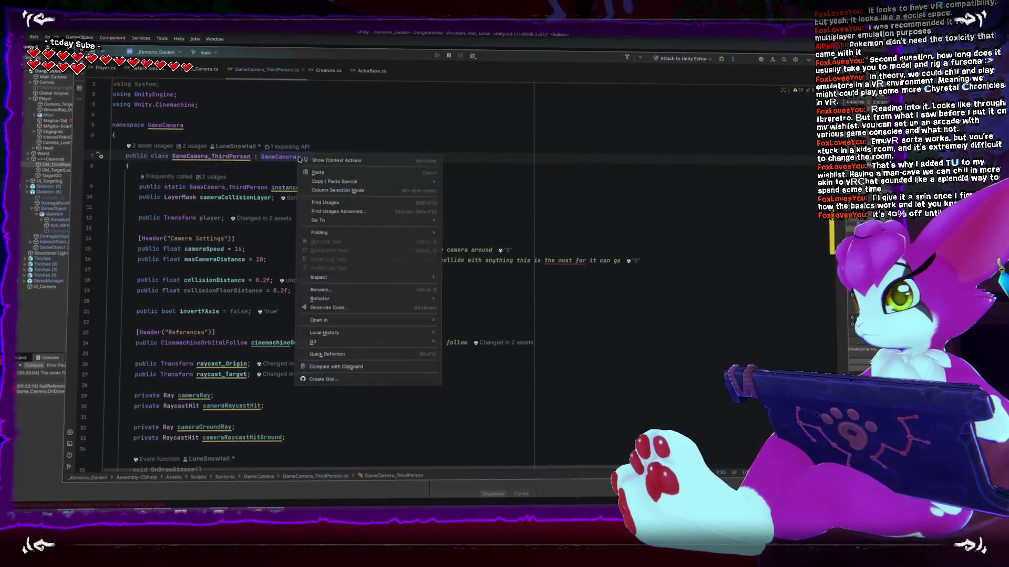
{"action": "mouse_move", "coordinate": [382, 222]}
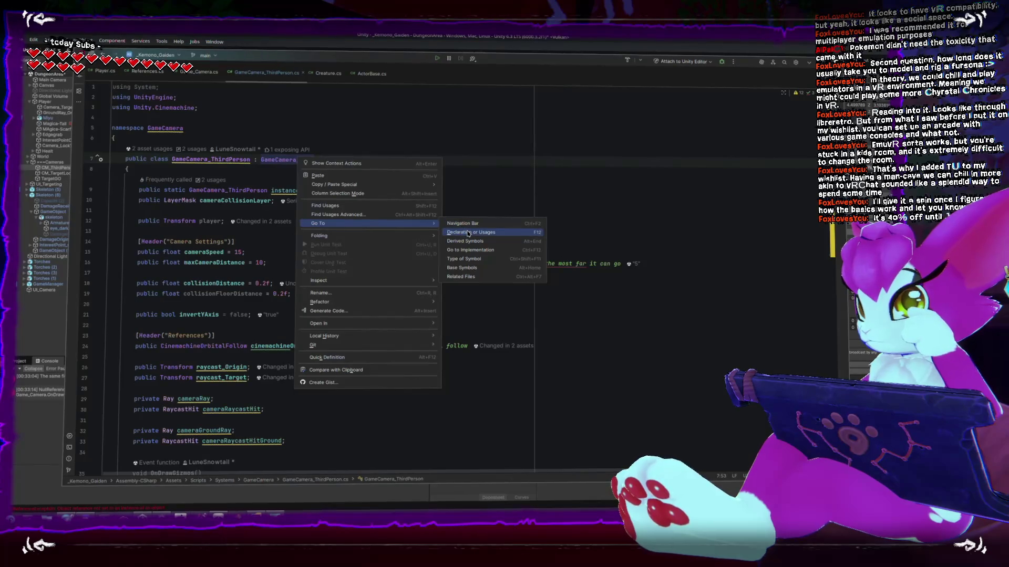
{"action": "left_click", "coordinate": [469, 231]}
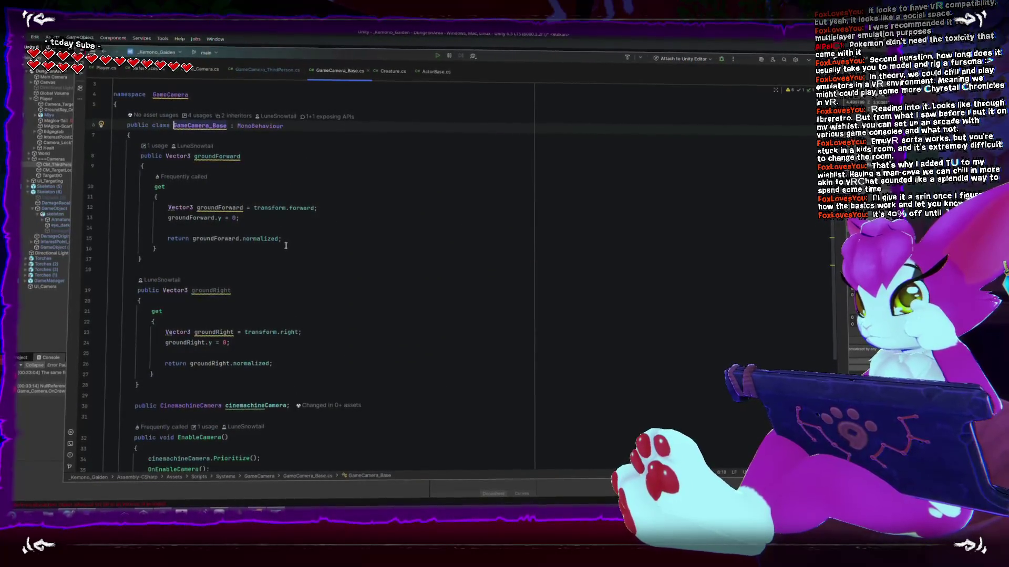
{"action": "scroll", "coordinate": [285, 245], "scroll_direction": "down", "scroll_amount": 1}
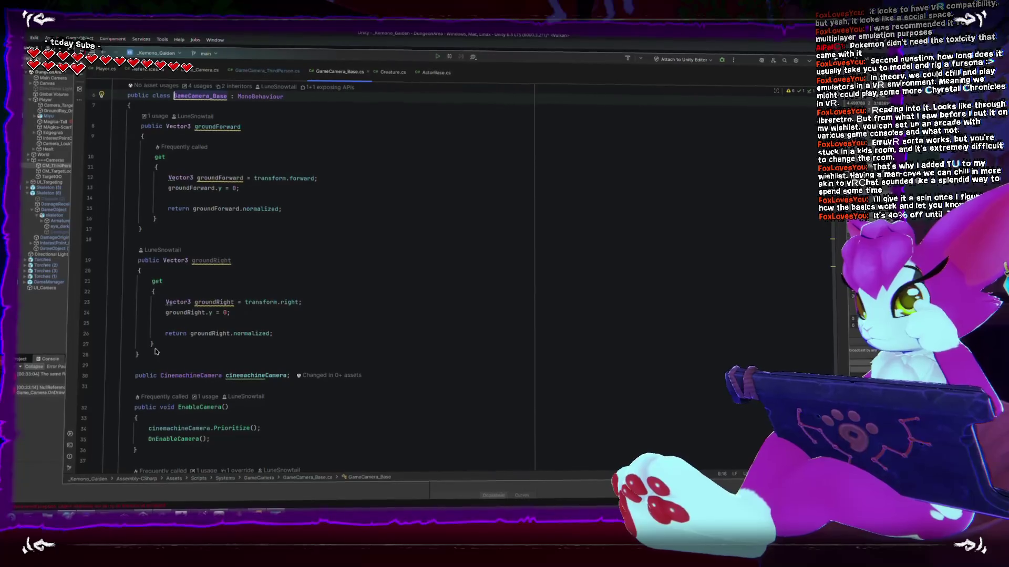
{"action": "mouse_move", "coordinate": [147, 360]}
{"action": "left_mouse_down"}
{"action": "mouse_move", "coordinate": [115, 173]}
{"action": "mouse_move", "coordinate": [97, 159]}
{"action": "left_mouse_up"}
{"action": "key", "text": "ctrl+c"}
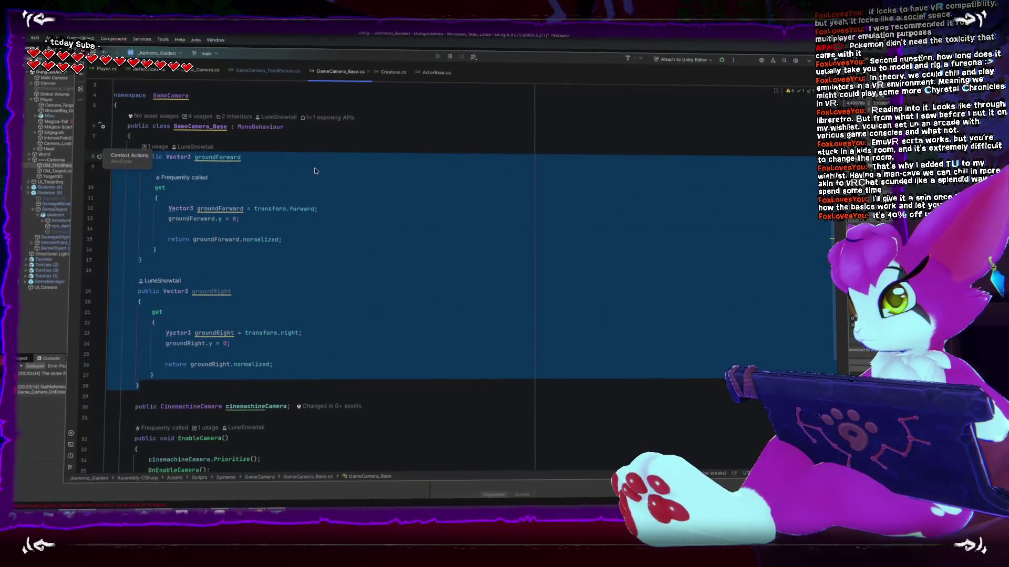
Paste the groundForward and groundRight properties into Game_Camera.cs above OnDrawGizmos
{"action": "left_click", "coordinate": [199, 73]}
{"action": "scroll", "coordinate": [155, 217], "scroll_direction": "up", "scroll_amount": 4}
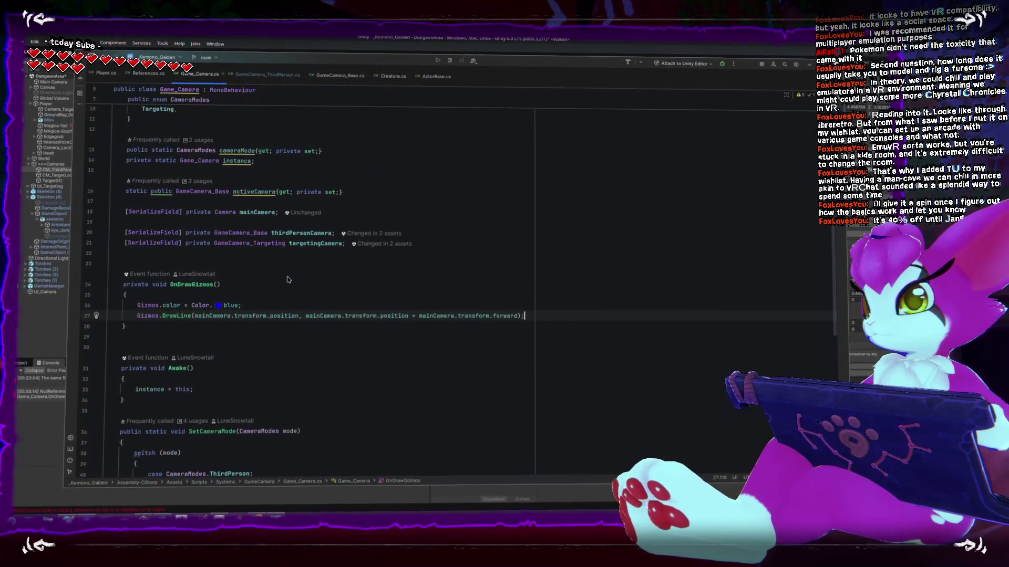
{"action": "left_click", "coordinate": [106, 169]}
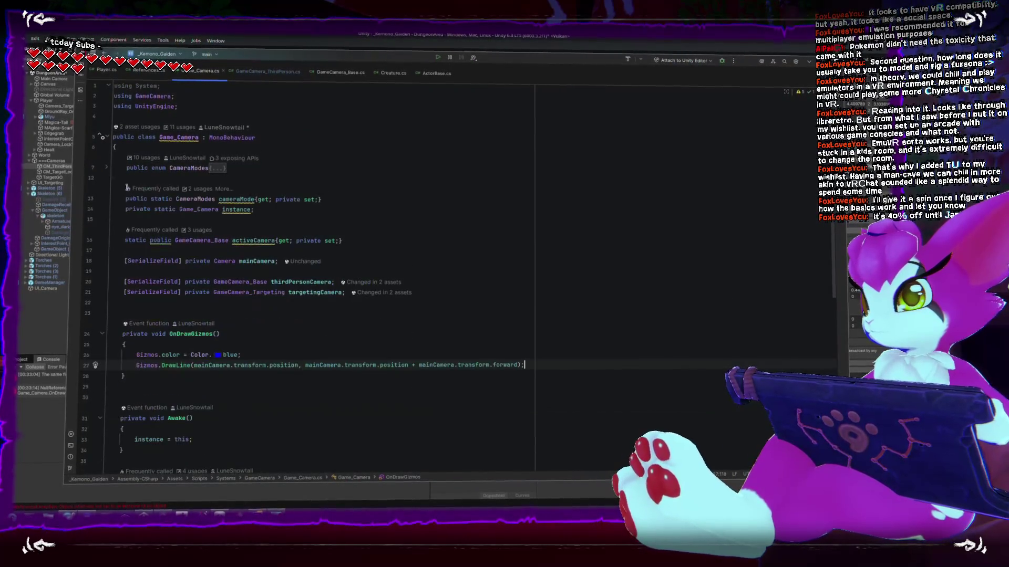
{"action": "left_click", "coordinate": [517, 309]}
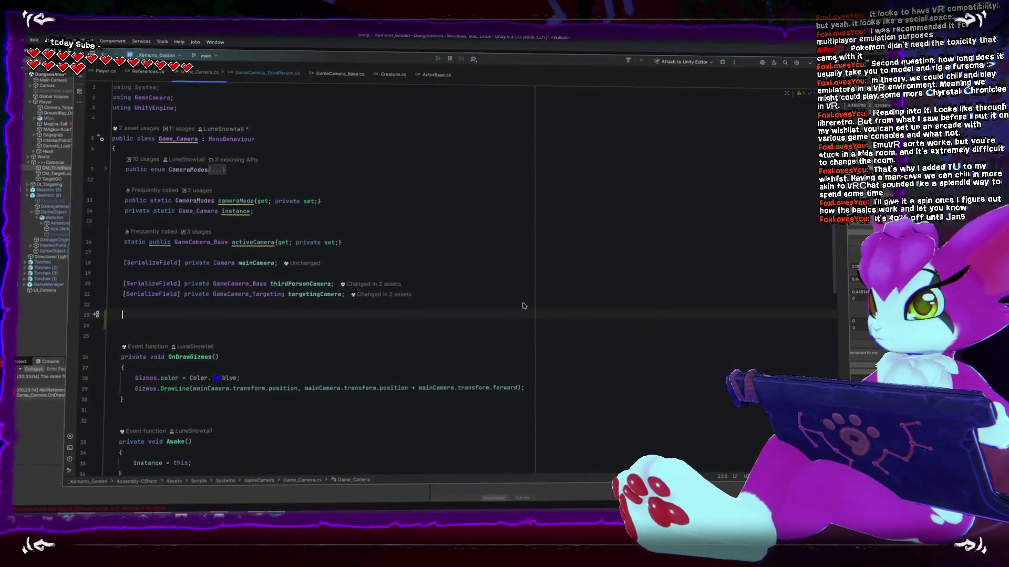
{"action": "key", "text": "ctrl+v"}
Make groundForward read mainCamera.transform.forward
{"action": "scroll", "coordinate": [301, 277], "scroll_direction": "down", "scroll_amount": 3}
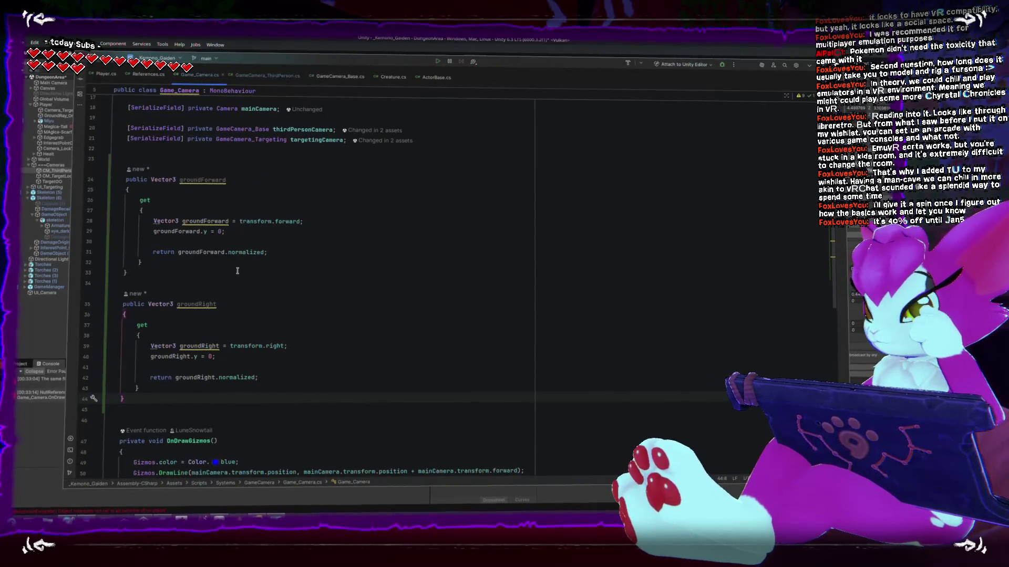
{"action": "left_click", "coordinate": [250, 217]}
{"action": "scroll", "coordinate": [295, 220], "scroll_direction": "up", "scroll_amount": 2}
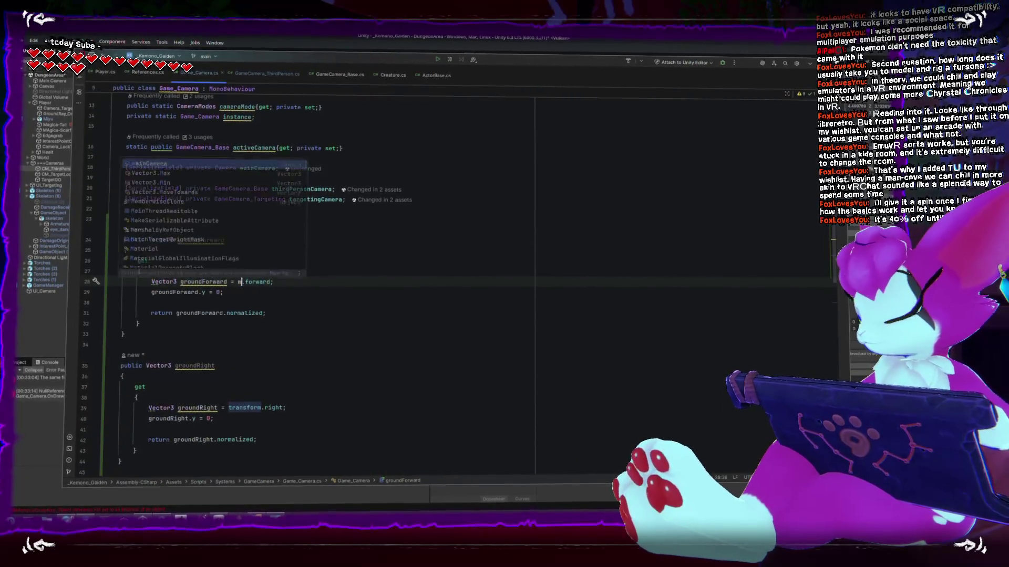
{"action": "type", "text": "ainca"}
{"action": "key", "text": "Return"}
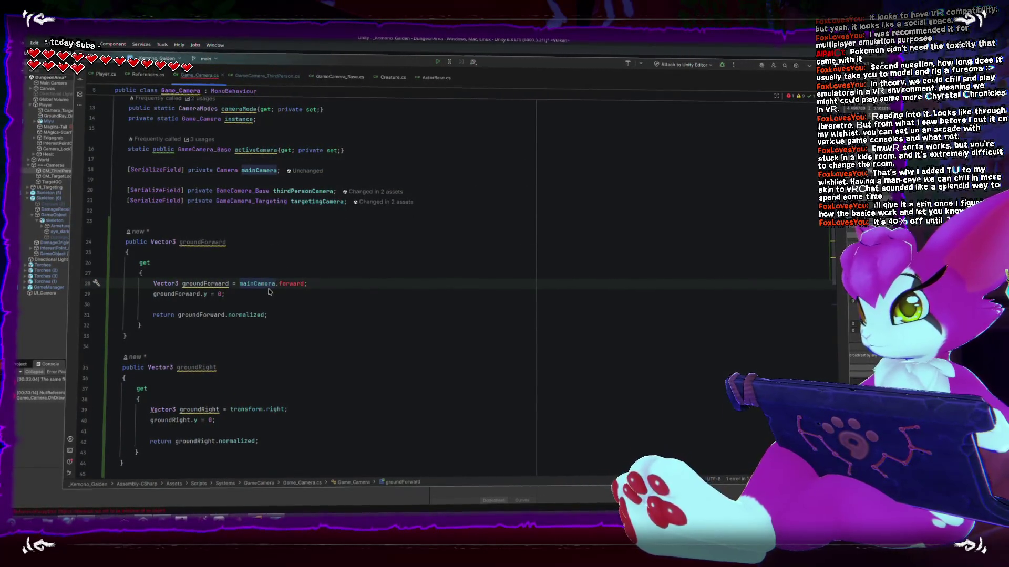
{"action": "left_click", "coordinate": [370, 171]}
{"action": "key", "text": "Return"}
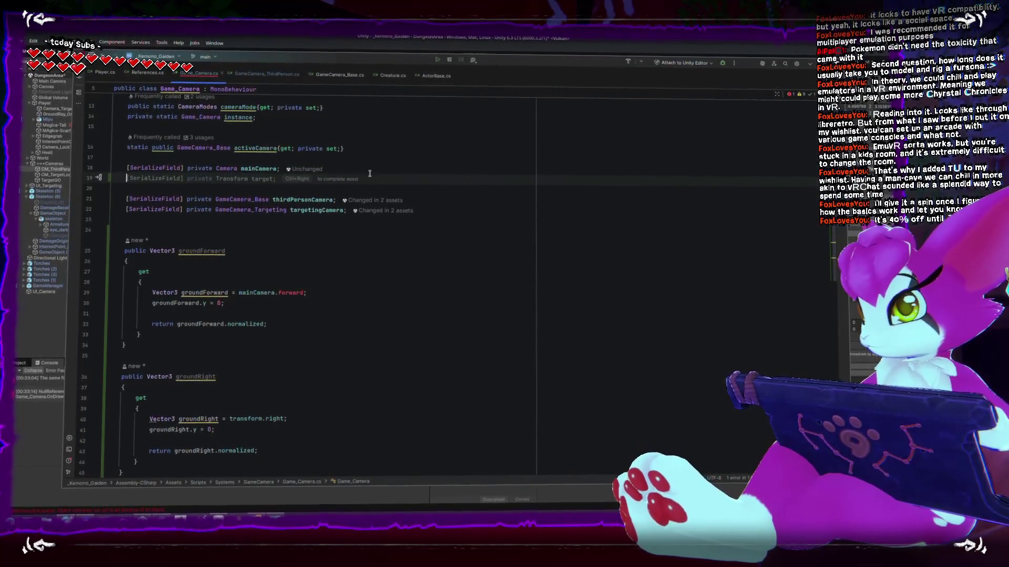
{"action": "left_click", "coordinate": [306, 293]}
{"action": "type", "text": "ransform."}
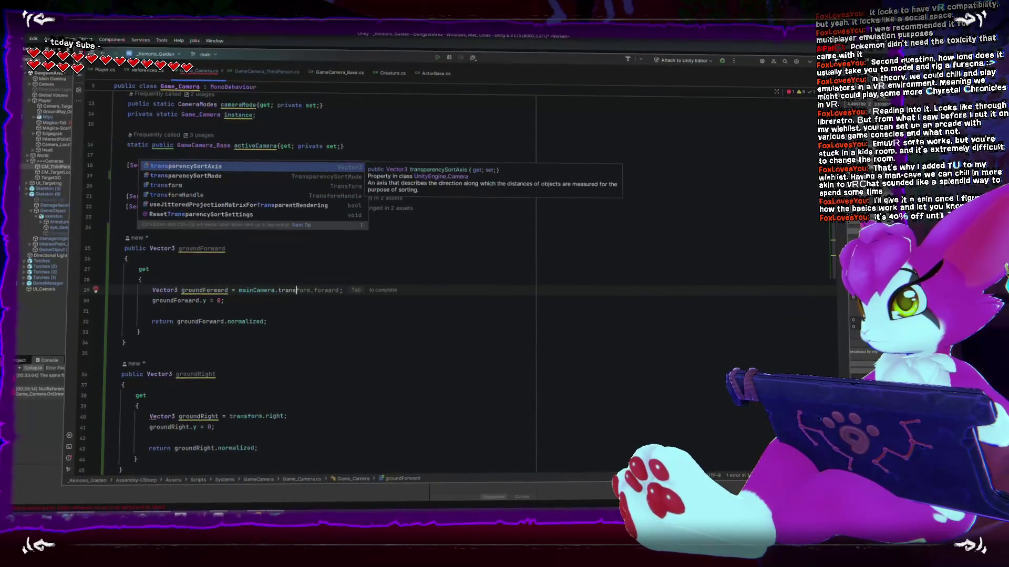
{"action": "key", "text": "Tab"}
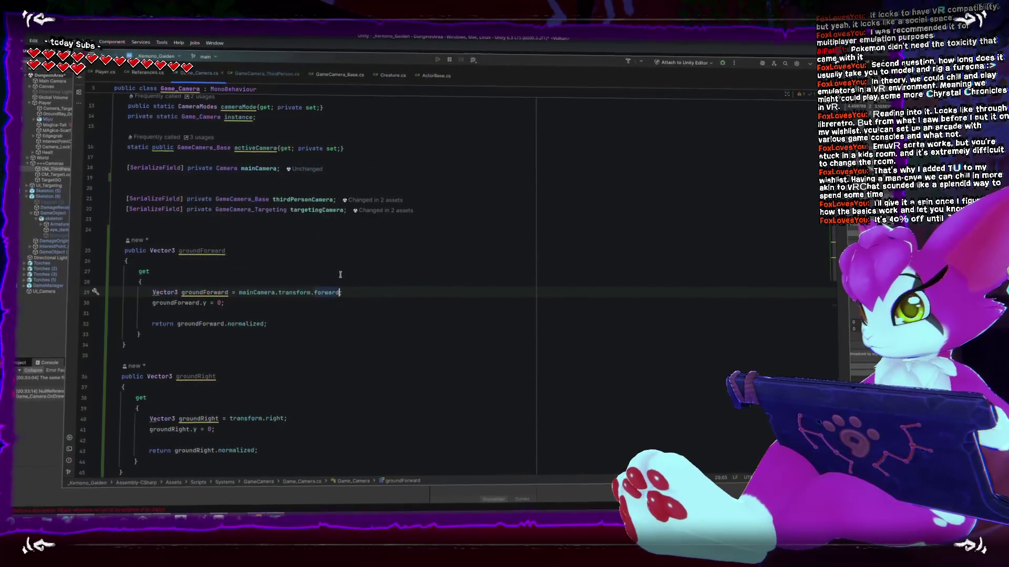
Prefix transform.right in groundRight with the copied mainCamera reference
{"action": "left_click_drag", "start_coordinate": [239, 294], "coordinate": [312, 295]}
{"action": "key", "text": "ctrl+c"}
{"action": "left_click", "coordinate": [230, 417]}
{"action": "key", "text": "ctrl+v"}
{"action": "left_click", "coordinate": [404, 395]}
{"action": "scroll", "coordinate": [331, 349], "scroll_direction": "down", "scroll_amount": 6}
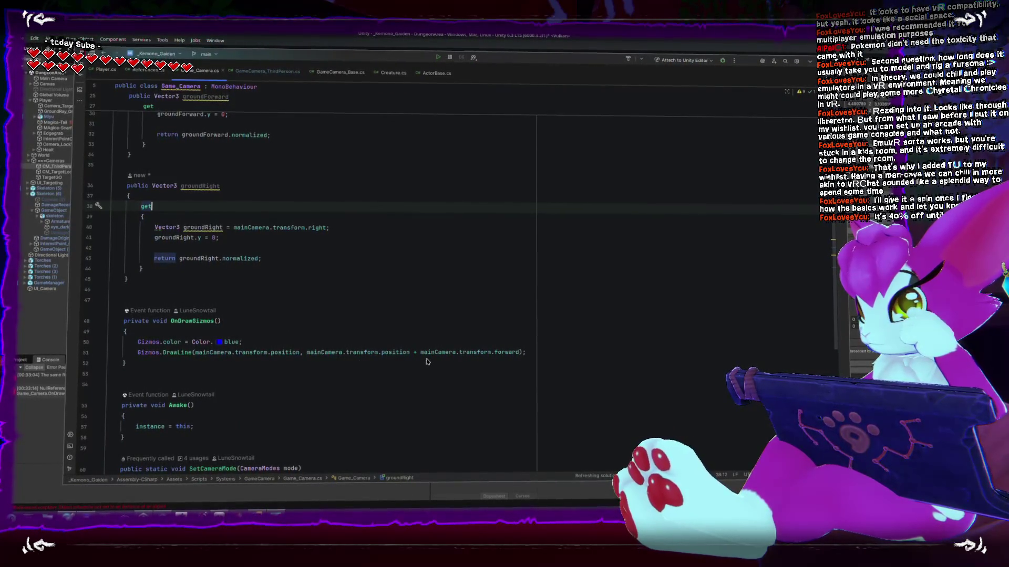
{"action": "left_click_drag", "start_coordinate": [420, 355], "coordinate": [522, 359]}
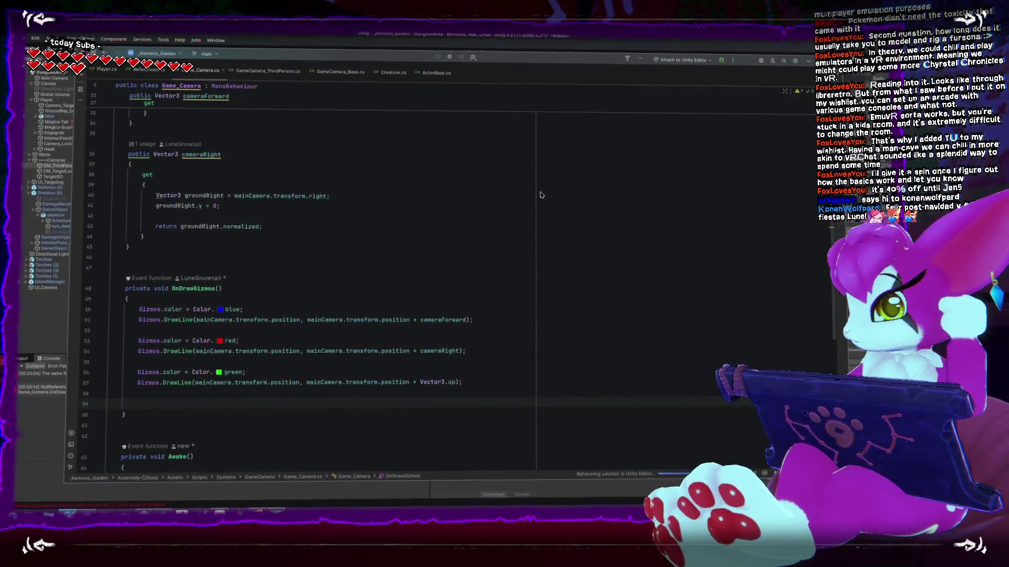
Bring Unity forward so it recompiles the Game_Camera script changes
{"action": "left_click", "coordinate": [21, 341]}
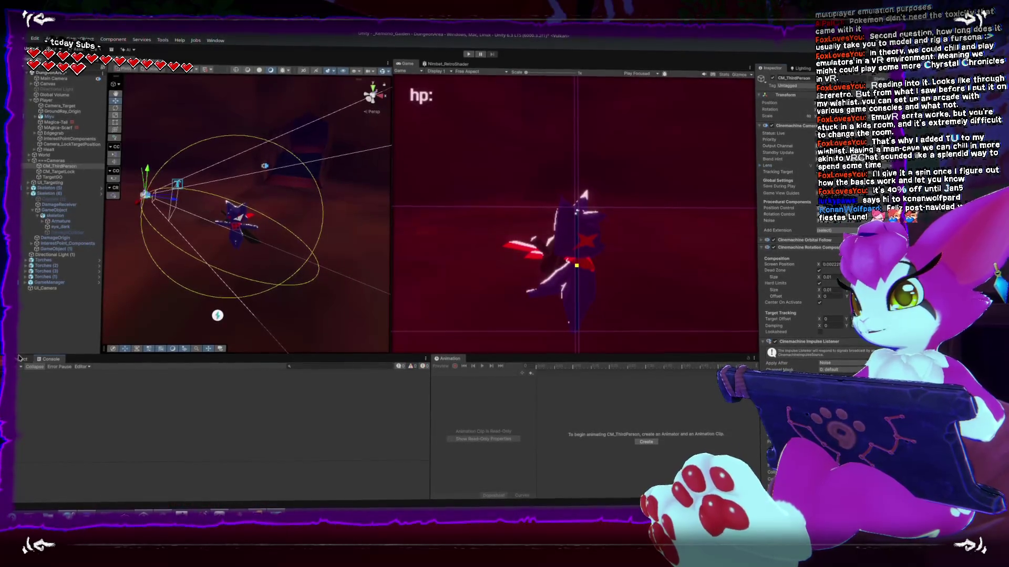
Zoom in on the CM_ThirdPerson gizmo and orbit around it to inspect the direction lines
{"action": "scroll", "coordinate": [228, 298], "scroll_direction": "up", "scroll_amount": 5}
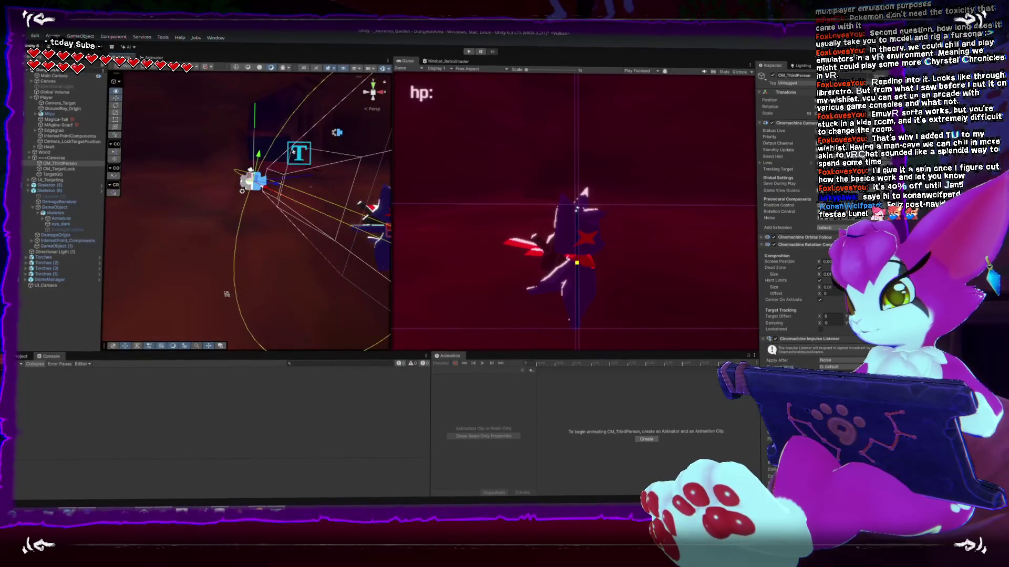
{"action": "scroll", "coordinate": [210, 299], "scroll_direction": "up", "scroll_amount": 2}
{"action": "mouse_move", "coordinate": [189, 302]}
{"action": "left_mouse_down"}
{"action": "mouse_move", "coordinate": [159, 272]}
{"action": "mouse_move", "coordinate": [336, 326]}
{"action": "left_mouse_up"}
{"action": "mouse_move", "coordinate": [273, 244]}
{"action": "left_mouse_down"}
{"action": "mouse_move", "coordinate": [292, 250]}
{"action": "mouse_move", "coordinate": [263, 273]}
{"action": "left_mouse_up"}
Rename the properties cameraForward and cameraRight to cameraGroundForward and cameraGroundRight
{"action": "key", "text": "alt+Tab"}
{"action": "scroll", "coordinate": [225, 304], "scroll_direction": "up", "scroll_amount": 15}
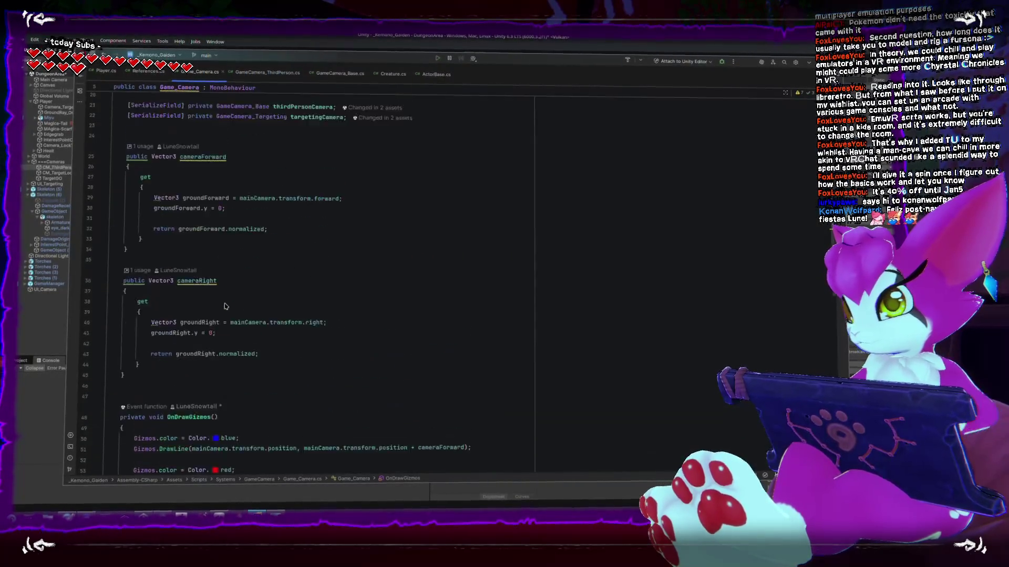
{"action": "scroll", "coordinate": [225, 299], "scroll_direction": "down", "scroll_amount": 5}
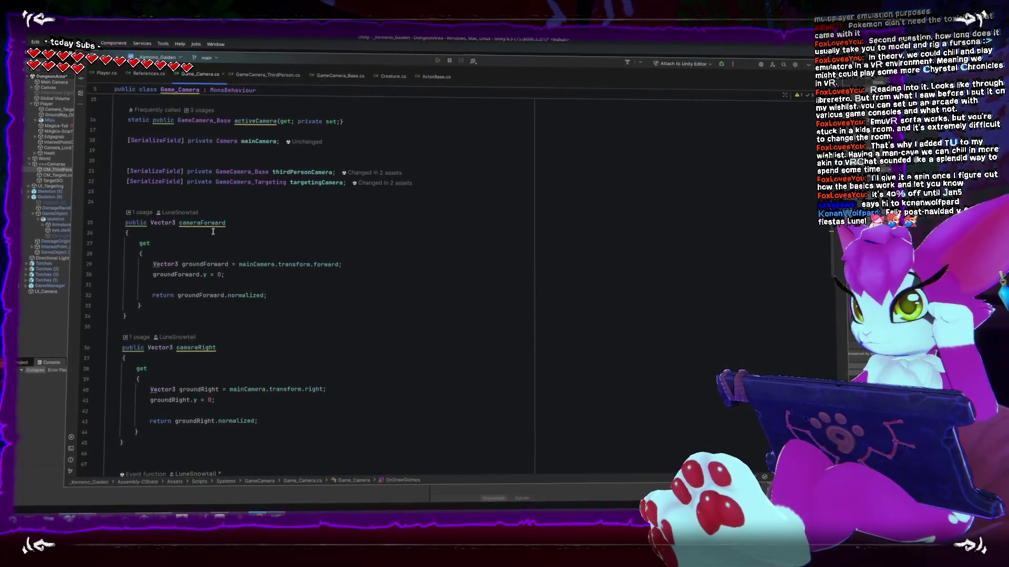
{"action": "left_click", "coordinate": [198, 222]}
{"action": "type", "text": "latF"}
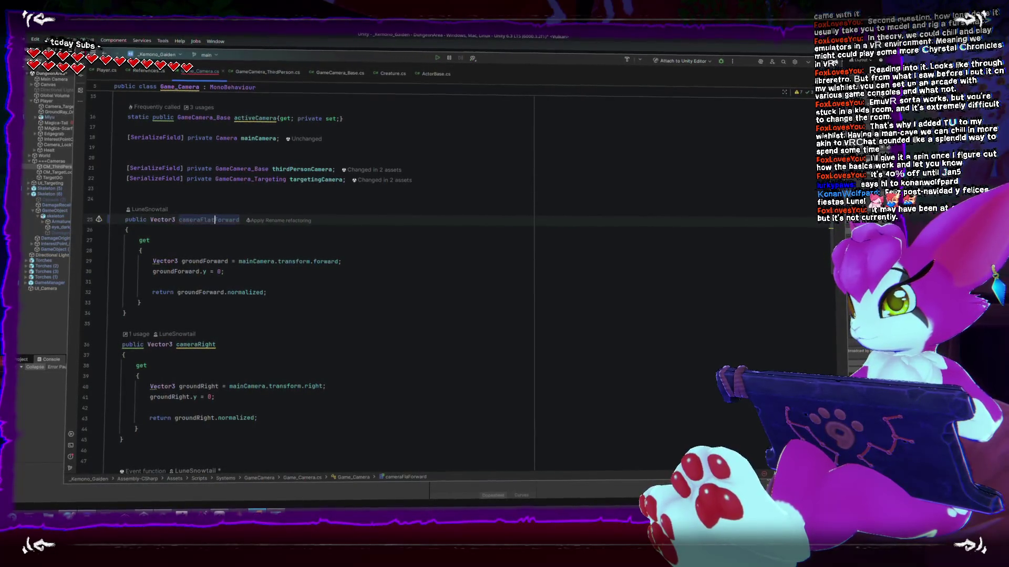
{"action": "key", "text": "BackSpace"}
{"action": "key", "text": "BackSpace"}
{"action": "key", "text": "BackSpace"}
{"action": "key", "text": "Return"}
{"action": "scroll", "coordinate": [169, 214], "scroll_direction": "down", "scroll_amount": 3}
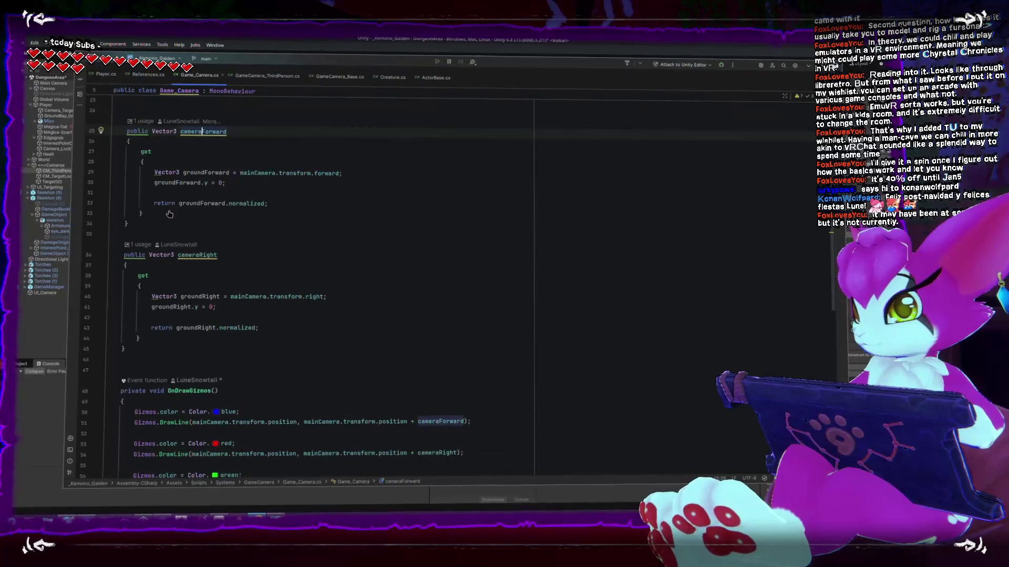
{"action": "scroll", "coordinate": [143, 242], "scroll_direction": "up", "scroll_amount": 2}
{"action": "type", "text": "Ground"}
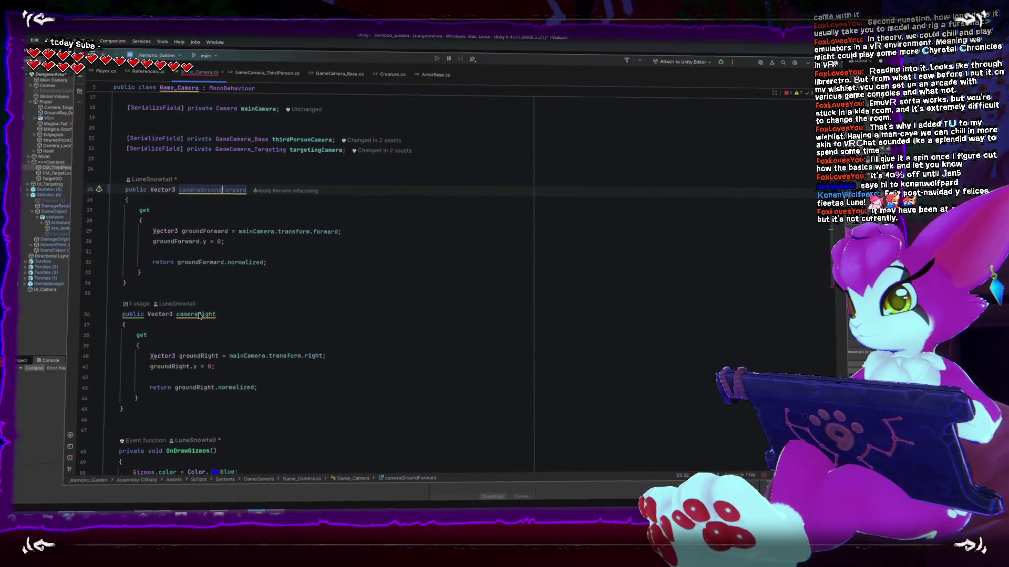
{"action": "left_click", "coordinate": [198, 315]}
{"action": "type", "text": "Ground"}
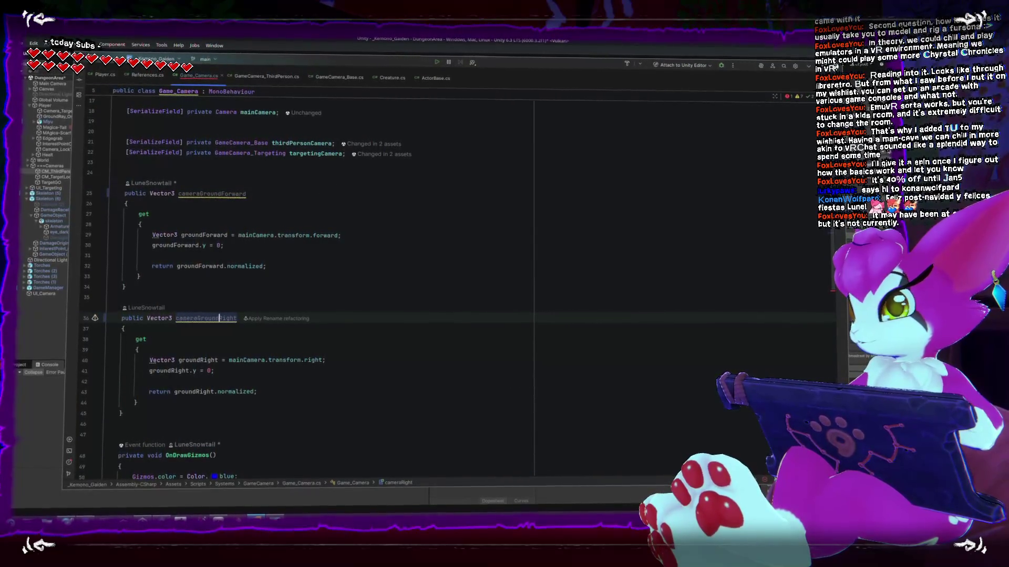
{"action": "scroll", "coordinate": [144, 275], "scroll_direction": "down", "scroll_amount": 7}
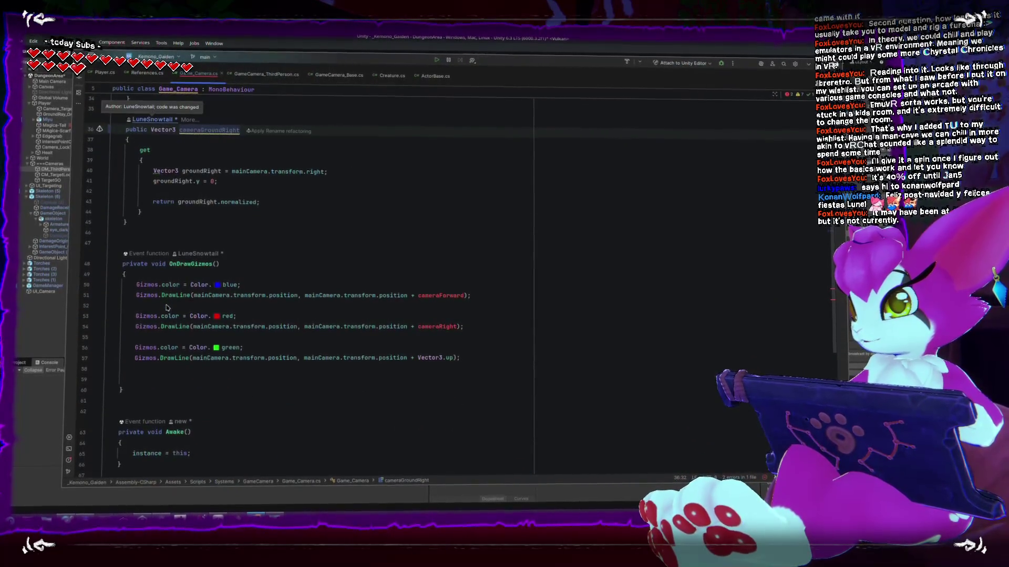
{"action": "scroll", "coordinate": [168, 306], "scroll_direction": "down", "scroll_amount": 3}
{"action": "scroll", "coordinate": [167, 307], "scroll_direction": "down", "scroll_amount": 5}
{"action": "scroll", "coordinate": [431, 264], "scroll_direction": "up", "scroll_amount": 10}
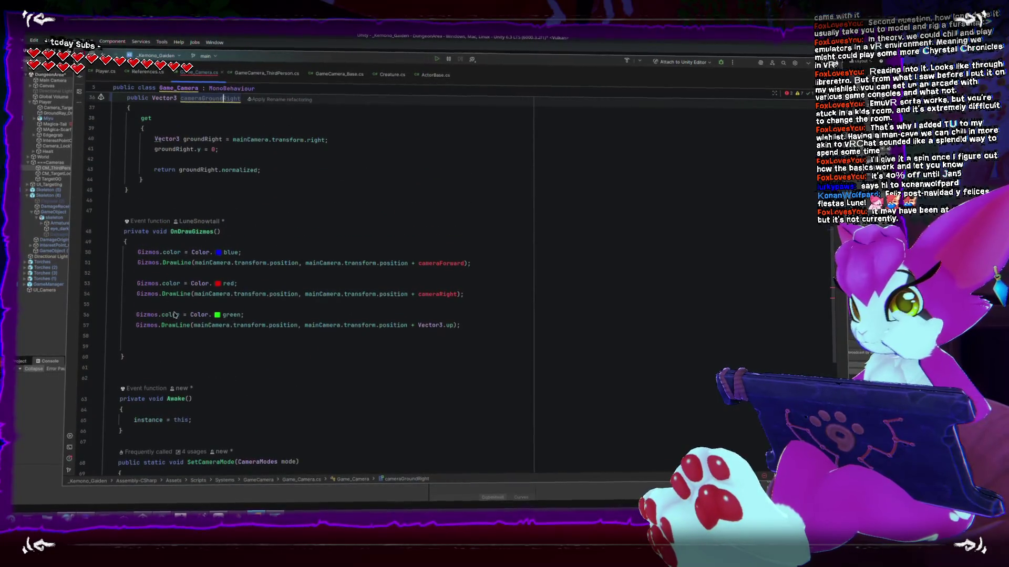
Point the blue and red gizmo lines at cameraGroundForward and cameraGroundRight
{"action": "double_click", "coordinate": [431, 264]}
{"action": "type", "text": "cameraMode,e"}
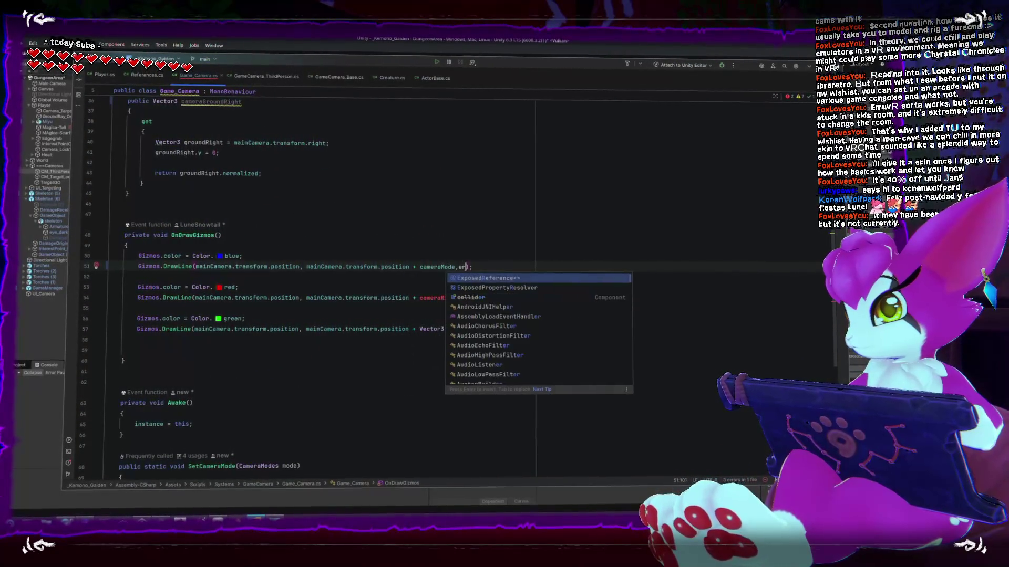
{"action": "key", "text": "BackSpace"}
{"action": "type", "text": "G"}
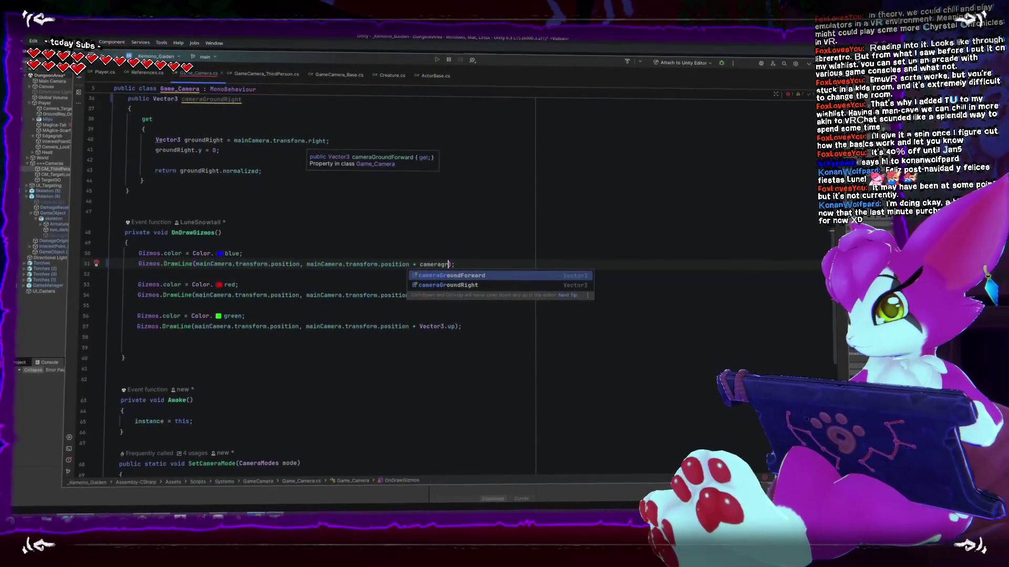
{"action": "key", "text": "Return"}
{"action": "double_click", "coordinate": [442, 294]}
{"action": "type", "text": "cameraMode."}
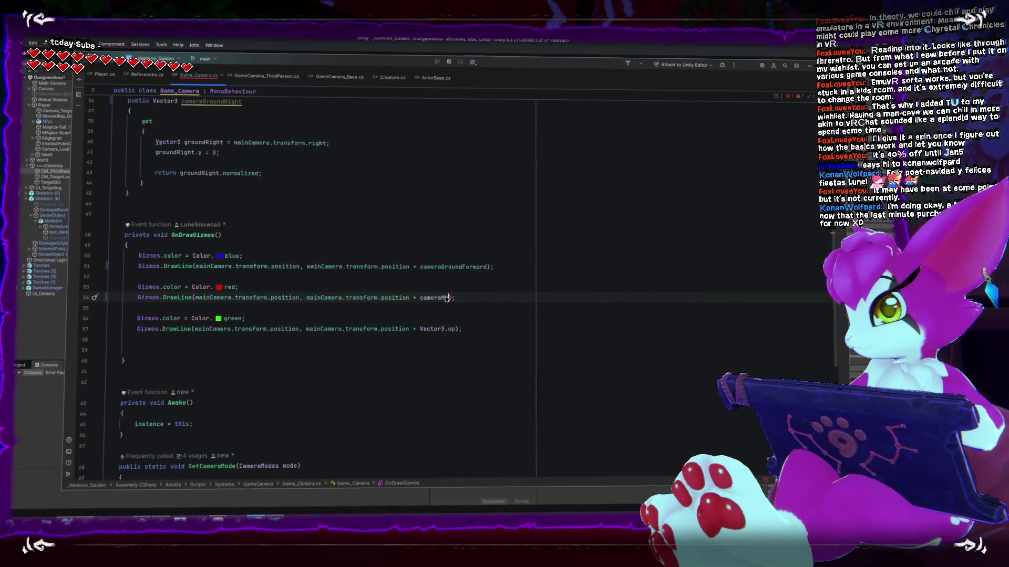
{"action": "type", "text": "G"}
{"action": "key", "text": "Down"}
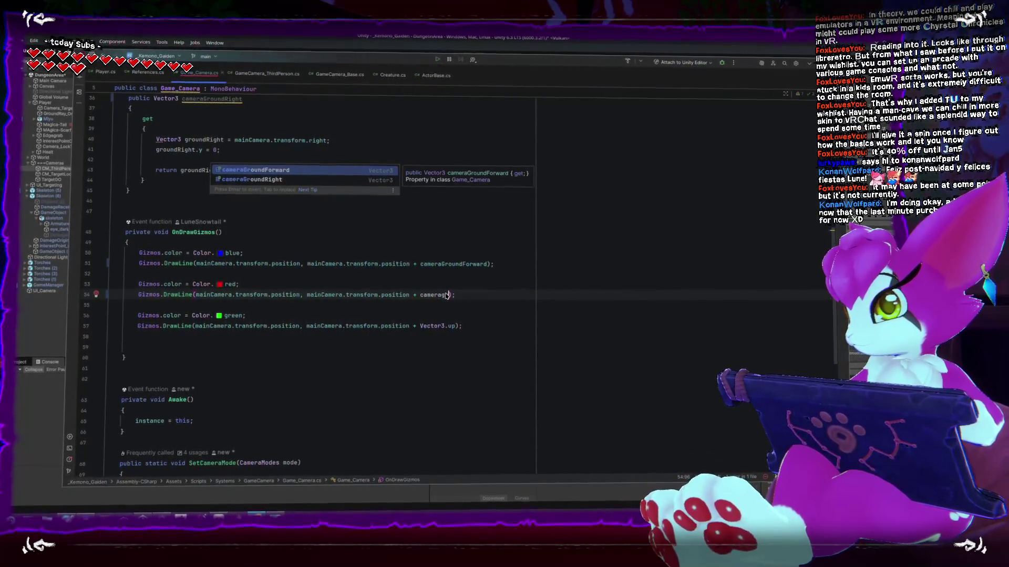
{"action": "key", "text": "Return"}
{"action": "scroll", "coordinate": [425, 364], "scroll_direction": "down", "scroll_amount": 1}
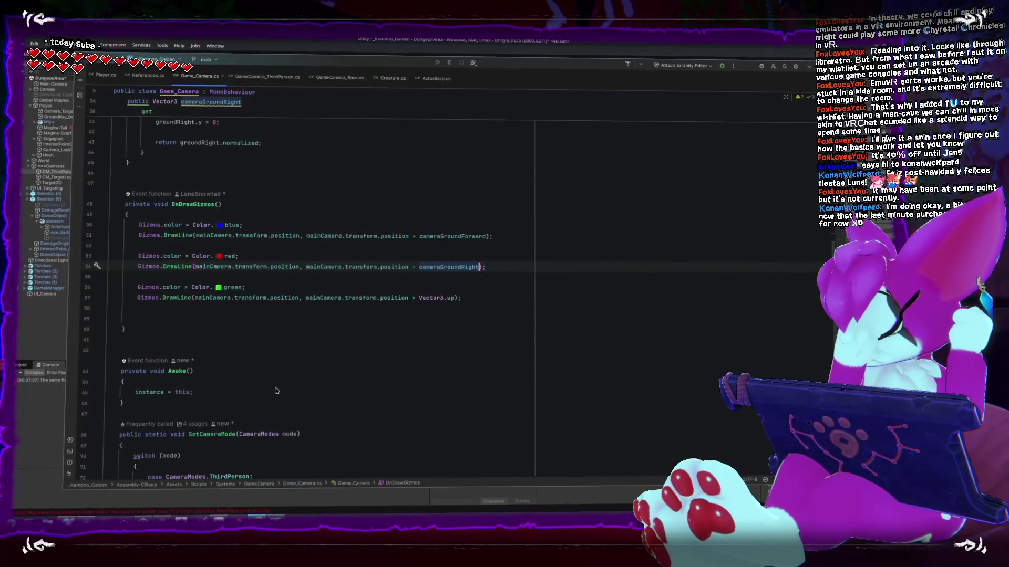
Remove the extra indent from the empty line in OnDrawGizmos and review Game_Camera.cs
{"action": "left_click", "coordinate": [501, 308]}
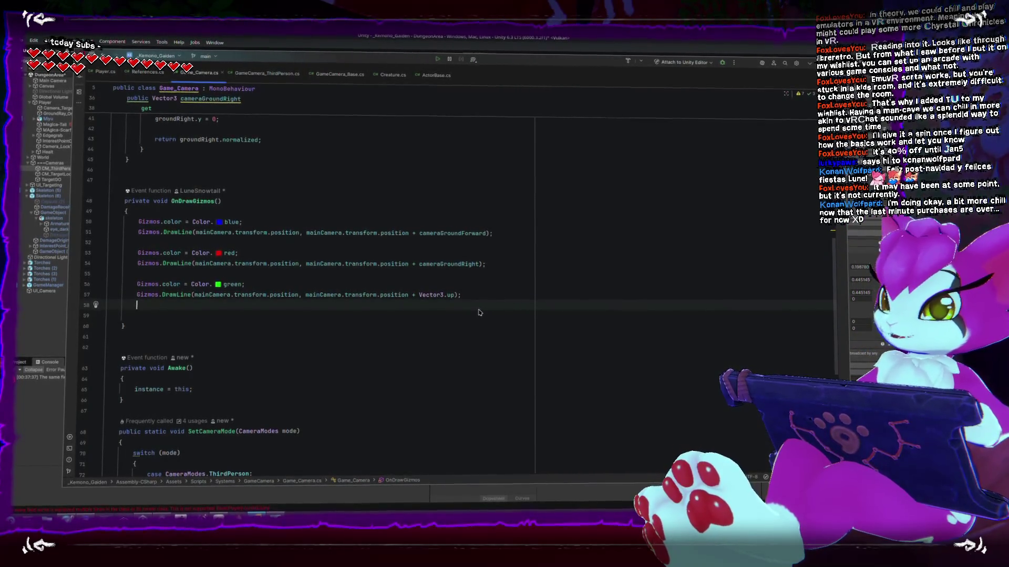
{"action": "key", "text": "BackSpace"}
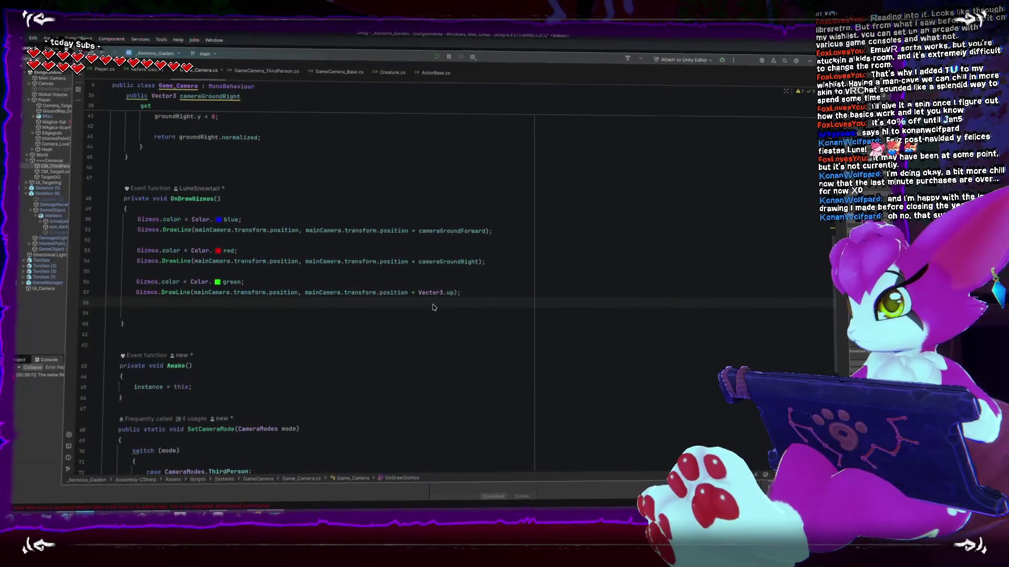
{"action": "scroll", "coordinate": [431, 300], "scroll_direction": "up", "scroll_amount": 8}
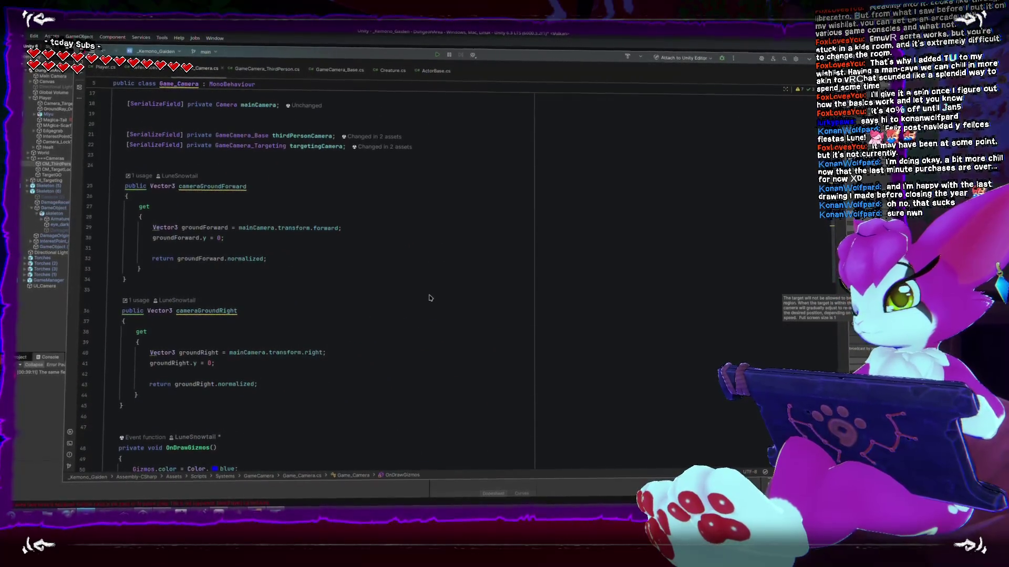
{"action": "scroll", "coordinate": [431, 300], "scroll_direction": "down", "scroll_amount": 4}
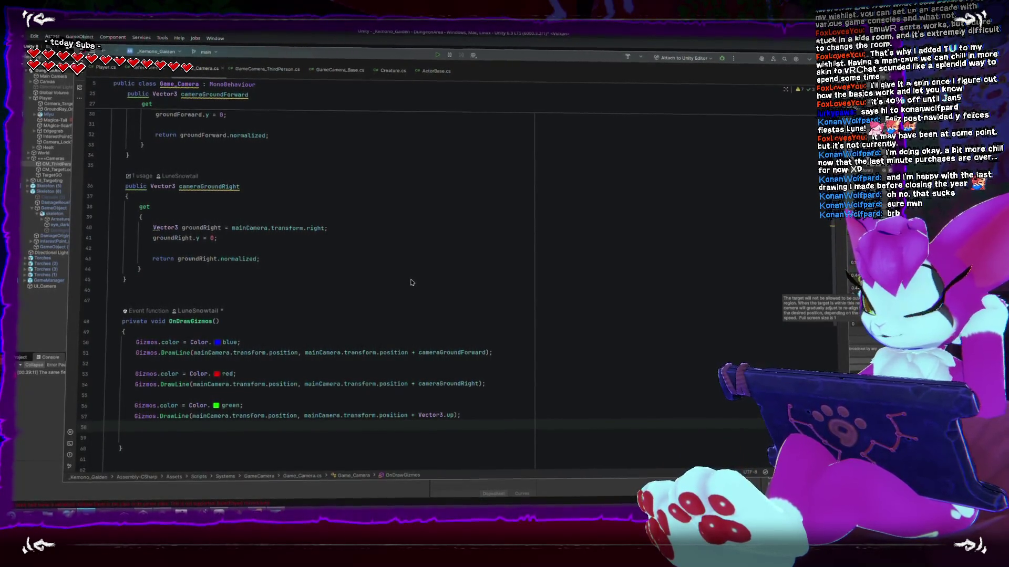
Open Player.cs and select the camera-forward computation in CreatureFixedUpdate
{"action": "scroll", "coordinate": [420, 299], "scroll_direction": "down", "scroll_amount": 3}
{"action": "scroll", "coordinate": [421, 303], "scroll_direction": "down", "scroll_amount": 4}
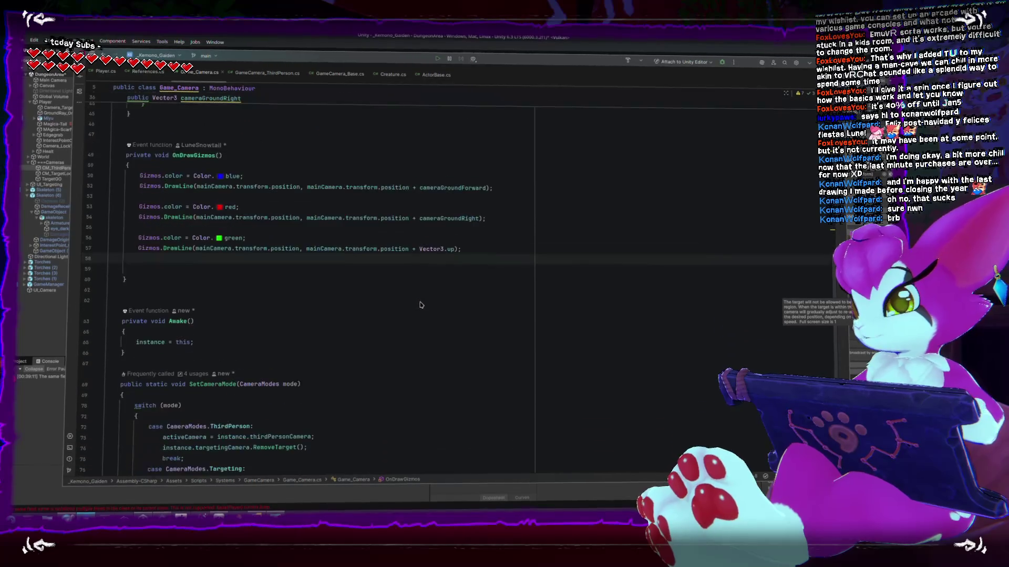
{"action": "left_click", "coordinate": [105, 70]}
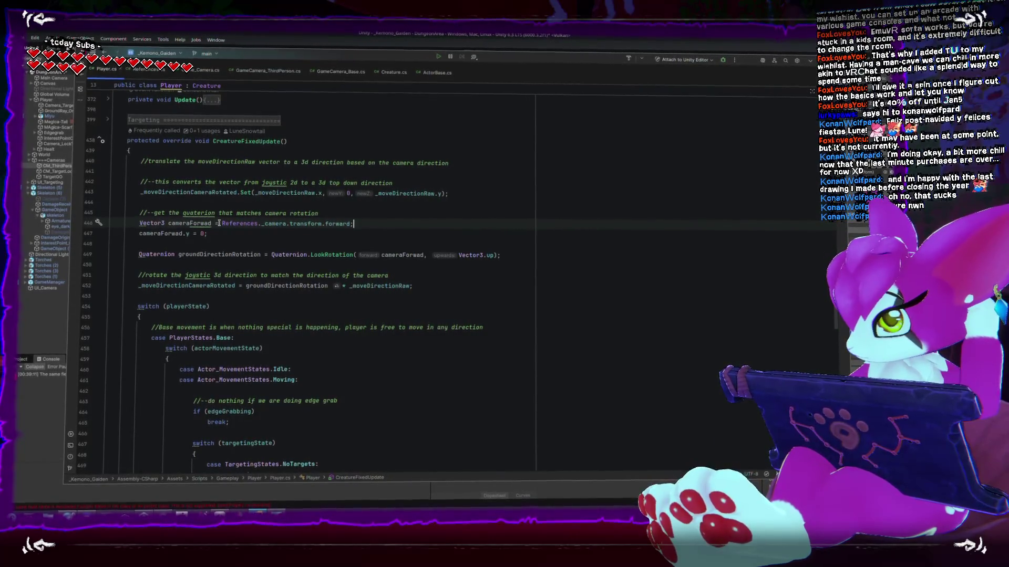
{"action": "left_click_drag", "start_coordinate": [222, 224], "coordinate": [246, 231]}
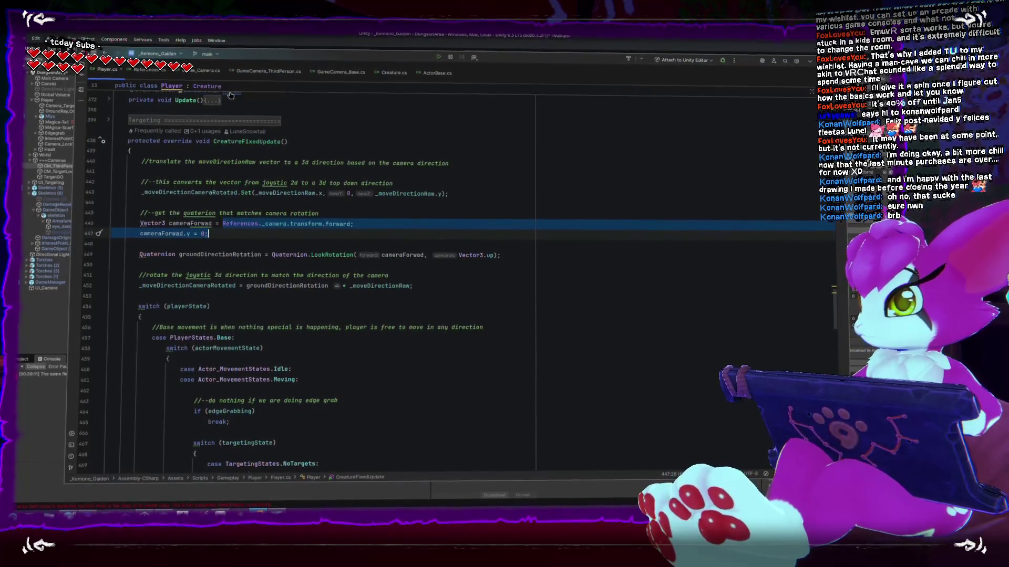
Start replacing the camera forward with Game_Camera.instance and check the instance field in Game_Camera.cs
{"action": "type", "text": "GameCamera.GameCamera"}
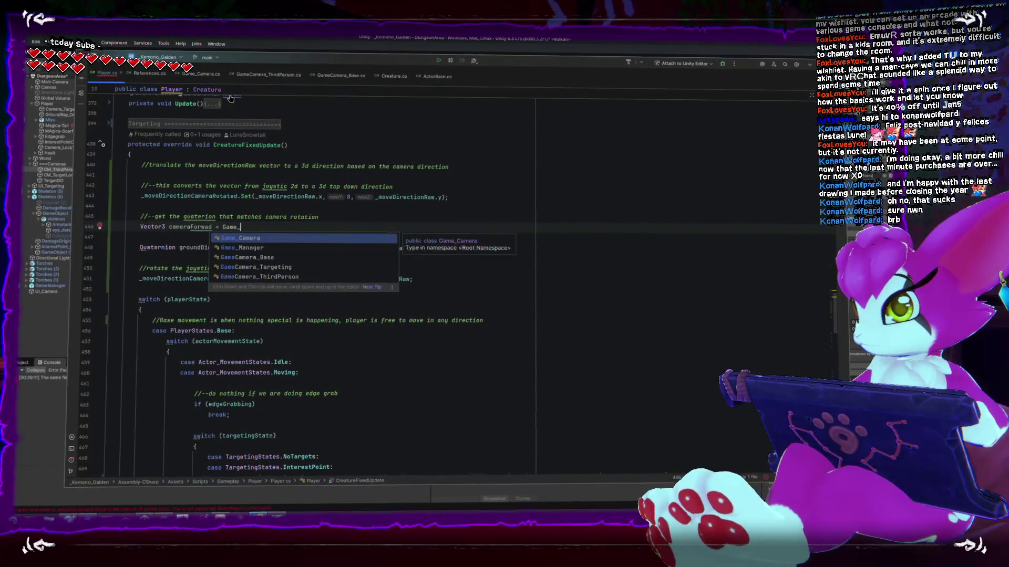
{"action": "key", "text": "Return"}
{"action": "type", "text": ".instanc"}
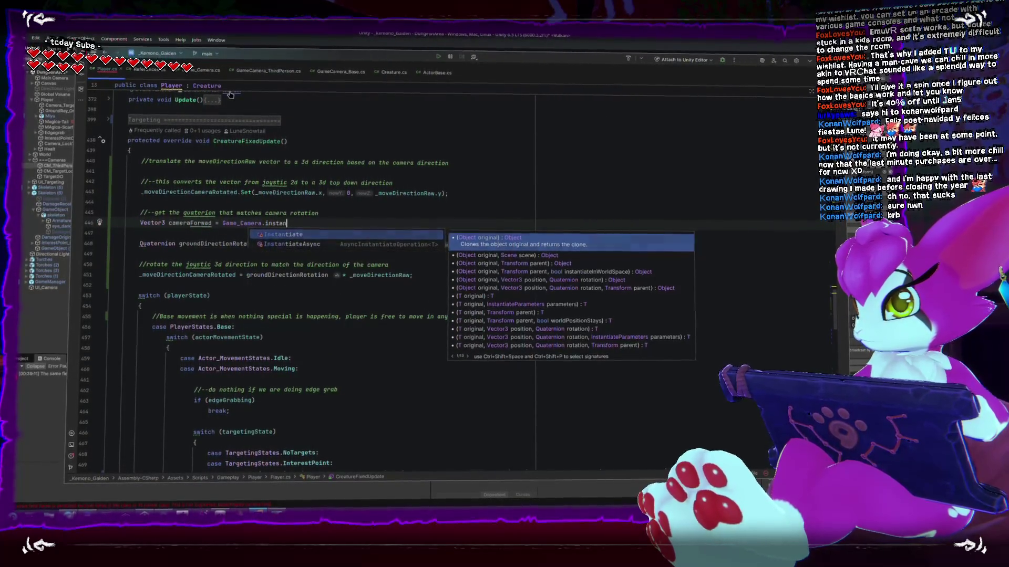
{"action": "key", "text": "BackSpace"}
{"action": "key", "text": "BackSpace"}
{"action": "key", "text": "BackSpace"}
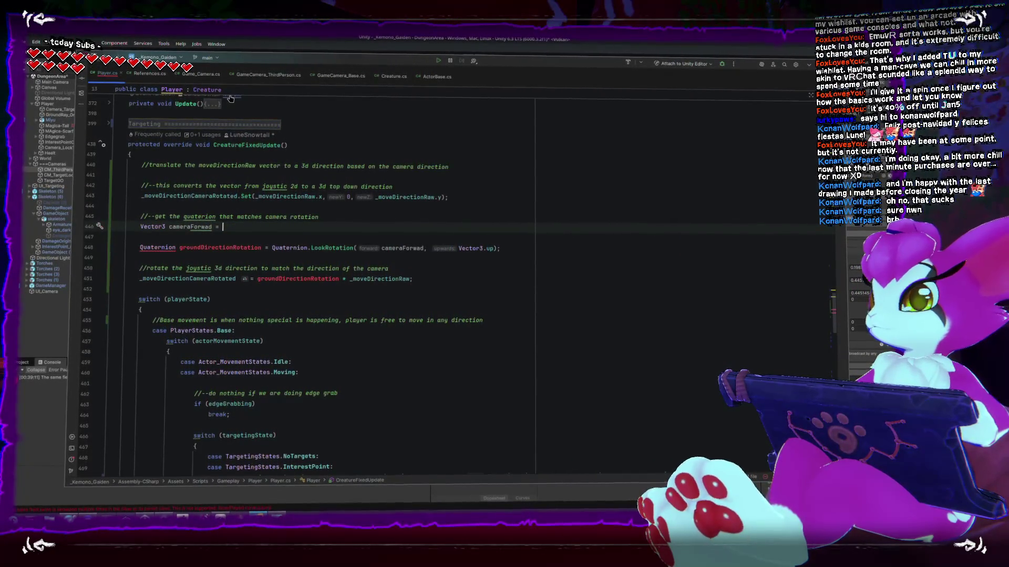
{"action": "key", "text": "ctrl+Tab"}
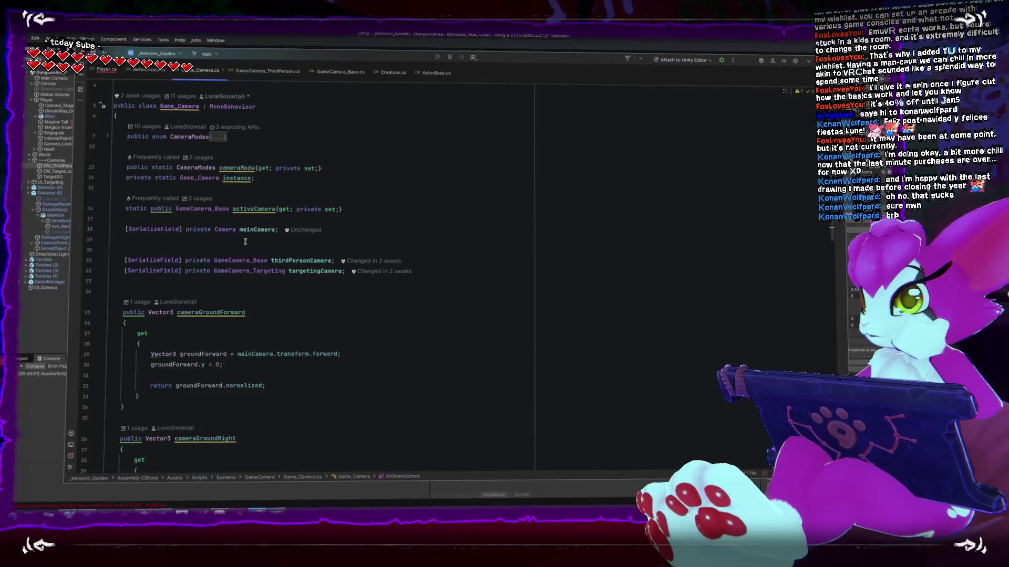
{"action": "left_click", "coordinate": [152, 178]}
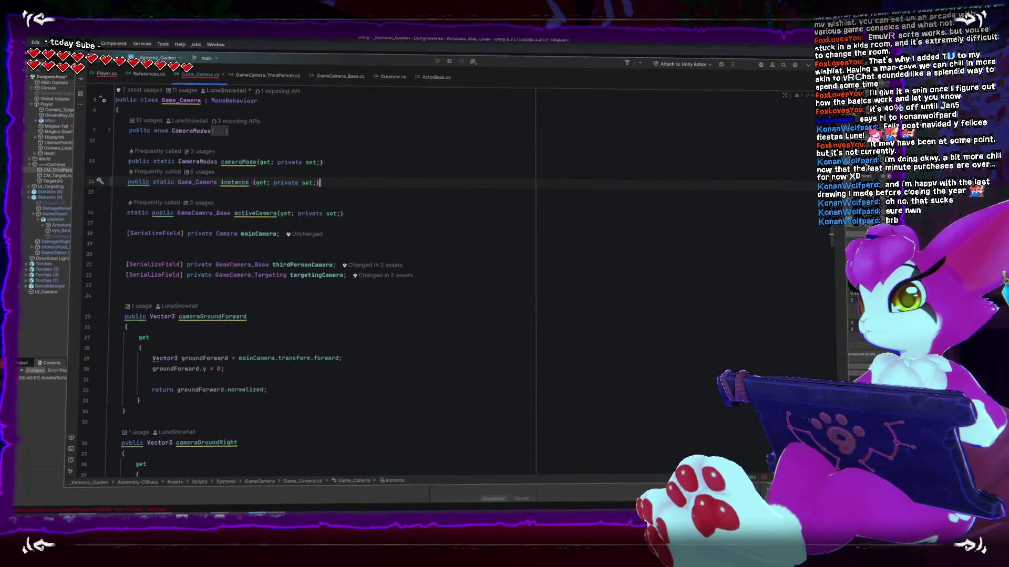
Set cameraForwad on line 446 to Game_Camera.instance.cameraGroundForward
{"action": "left_click", "coordinate": [105, 71]}
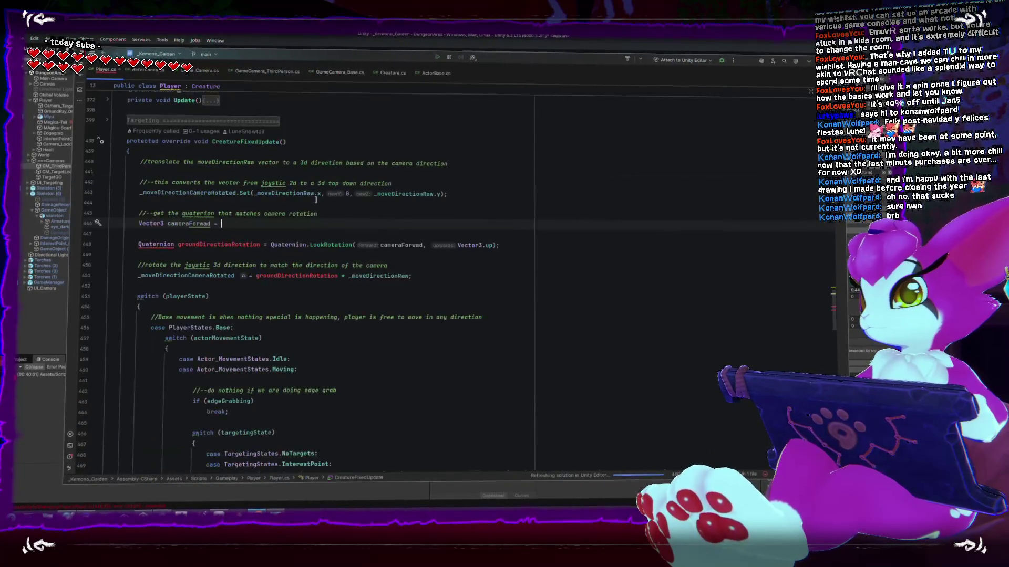
{"action": "type", "text": "Game_Camera"}
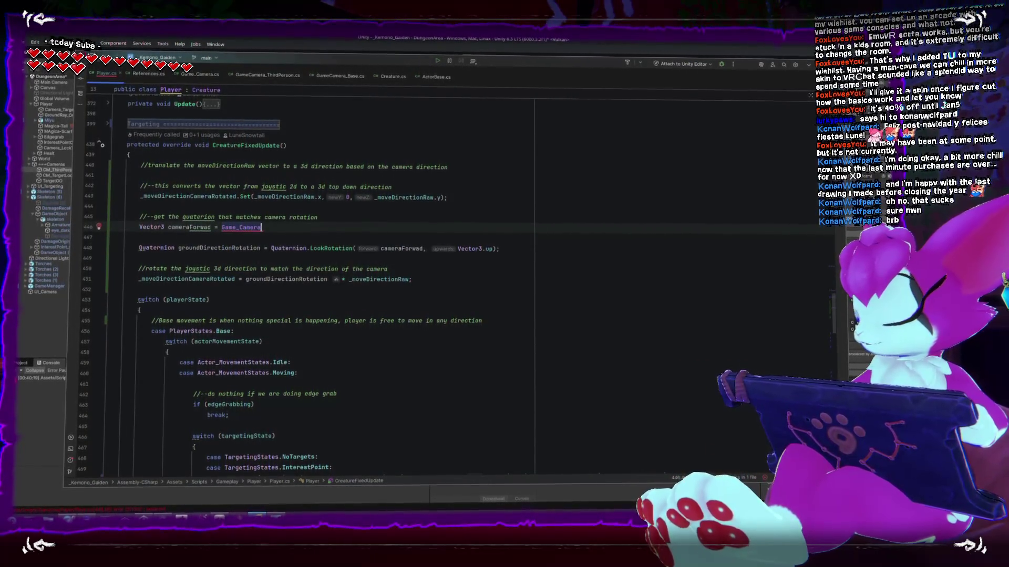
{"action": "type", "text": "."}
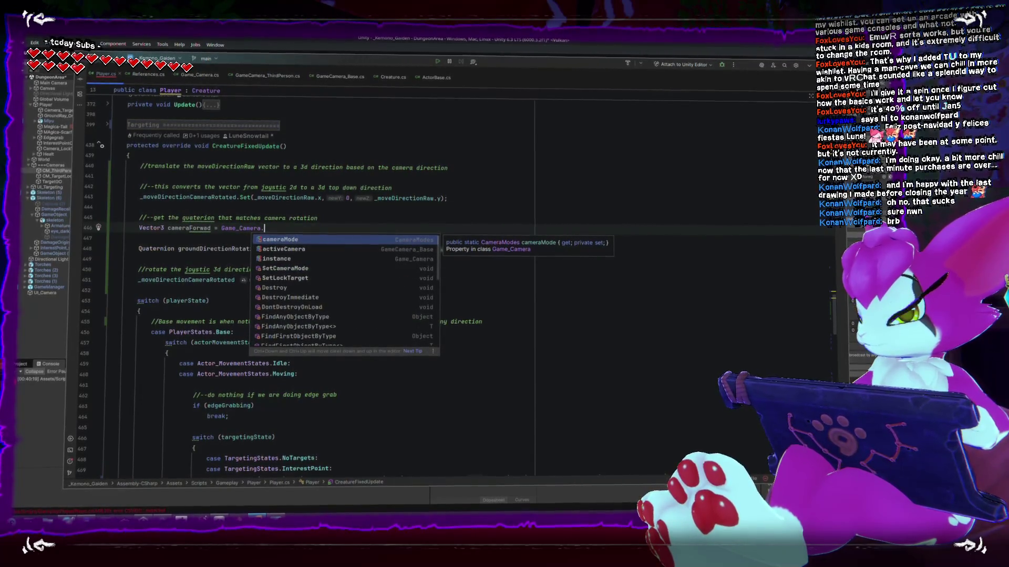
{"action": "type", "text": "u"}
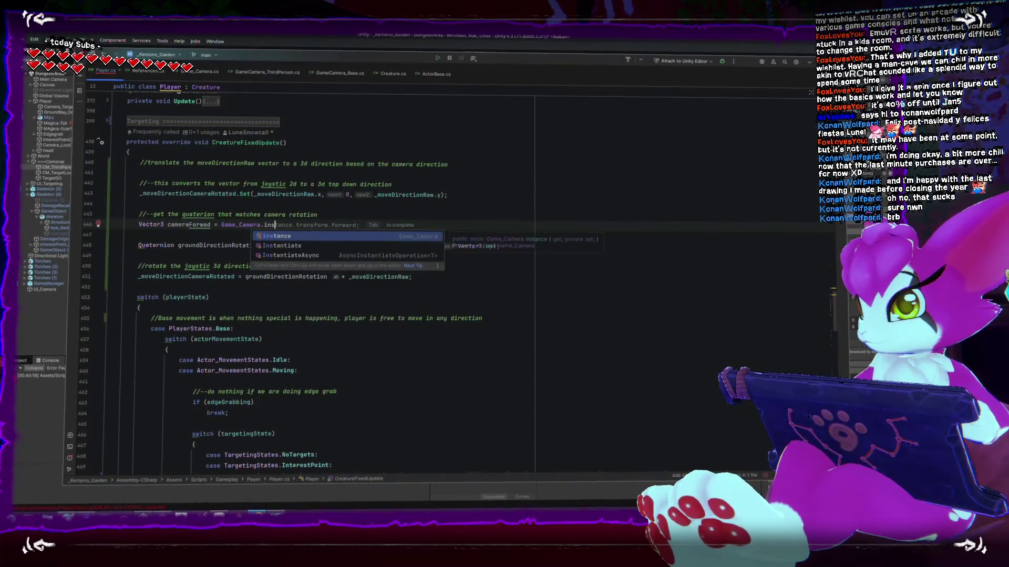
{"action": "key", "text": "Return"}
{"action": "type", "text": "."}
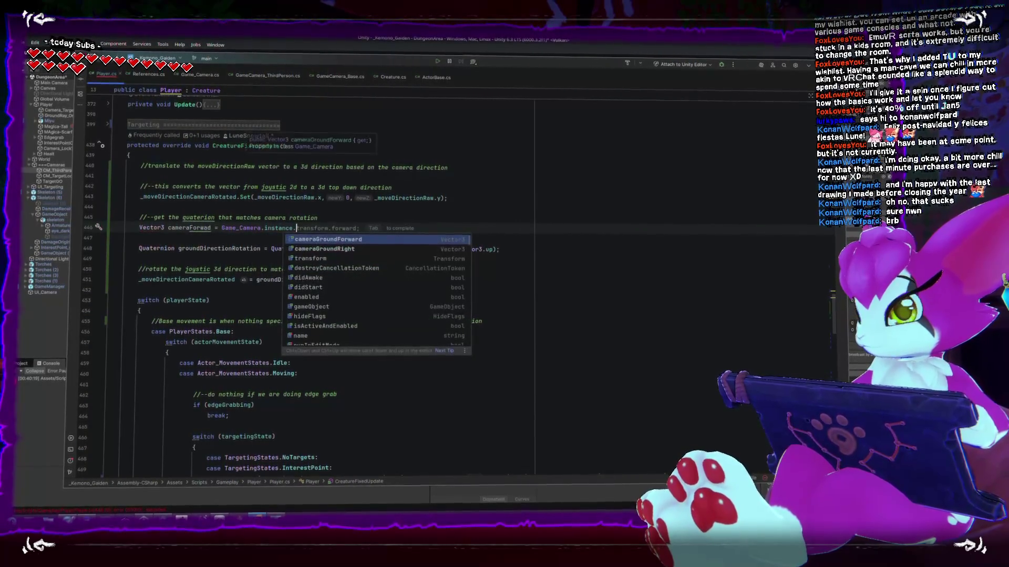
{"action": "key", "text": "Return"}
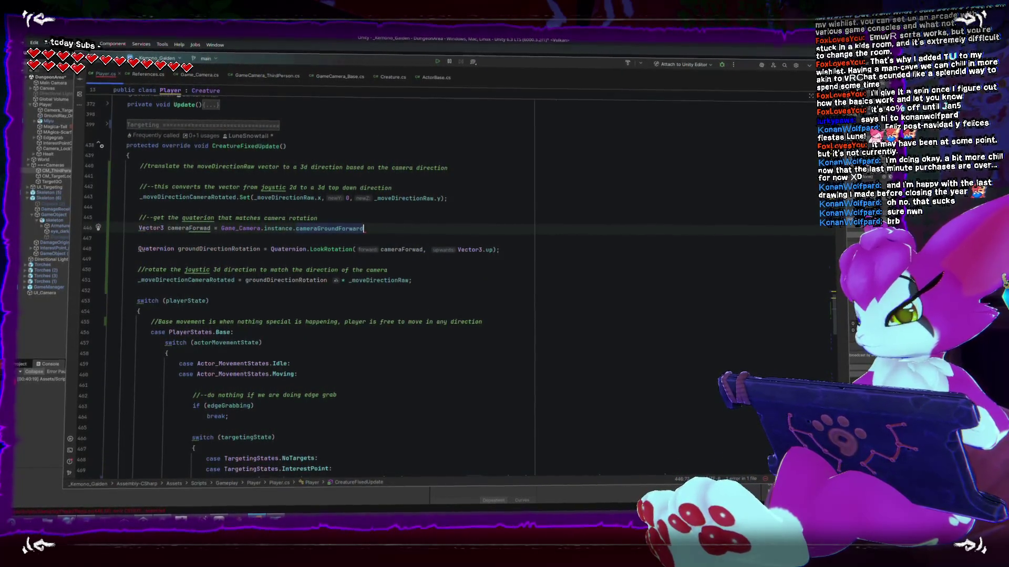
{"action": "left_click", "coordinate": [433, 257]}
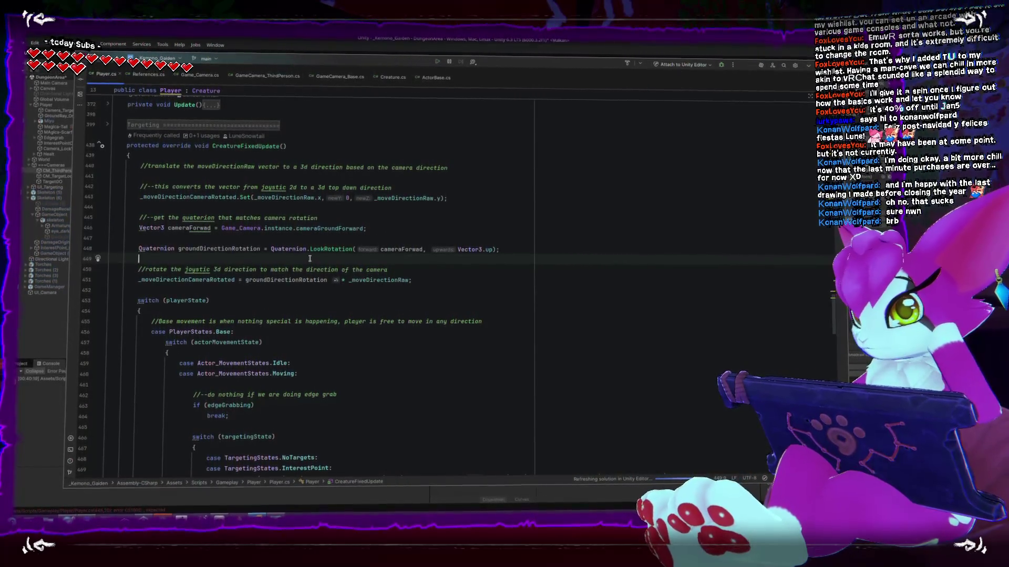
Check groundDirectionRotation's usages, then return to Unity to recompile the scripts
{"action": "double_click", "coordinate": [242, 246]}
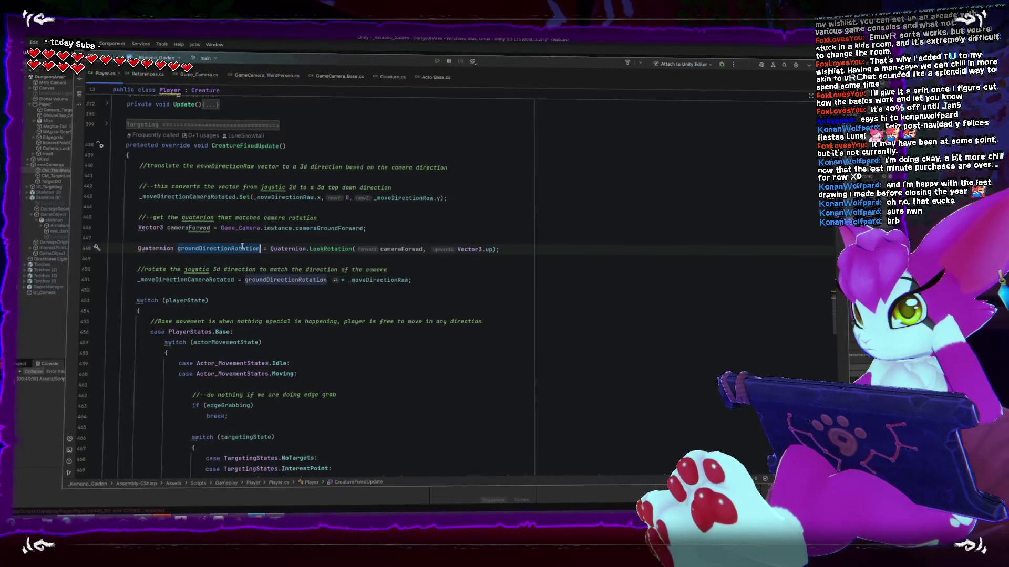
{"action": "scroll", "coordinate": [257, 255], "scroll_direction": "up", "scroll_amount": 1}
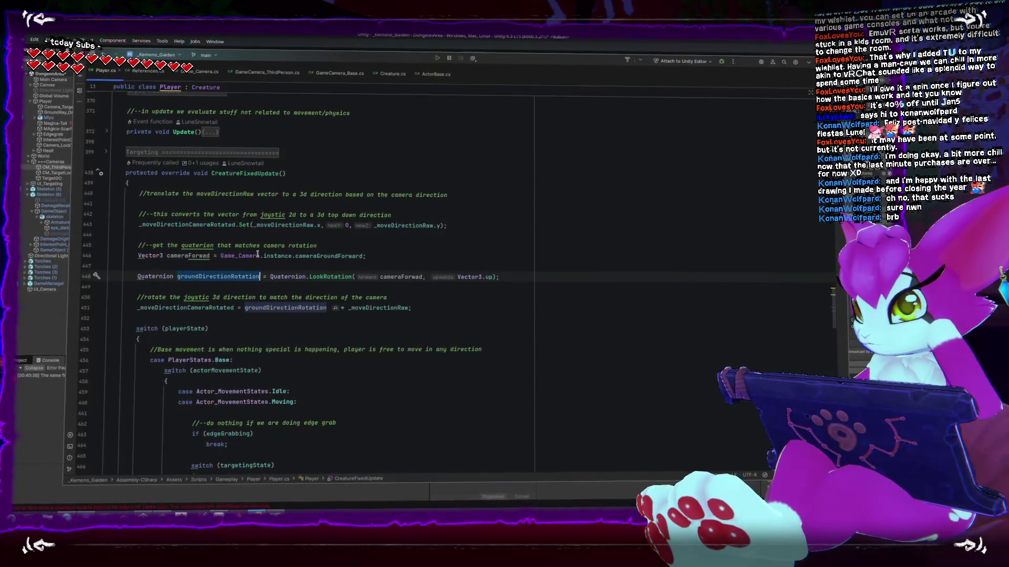
{"action": "mouse_move", "coordinate": [224, 314]}
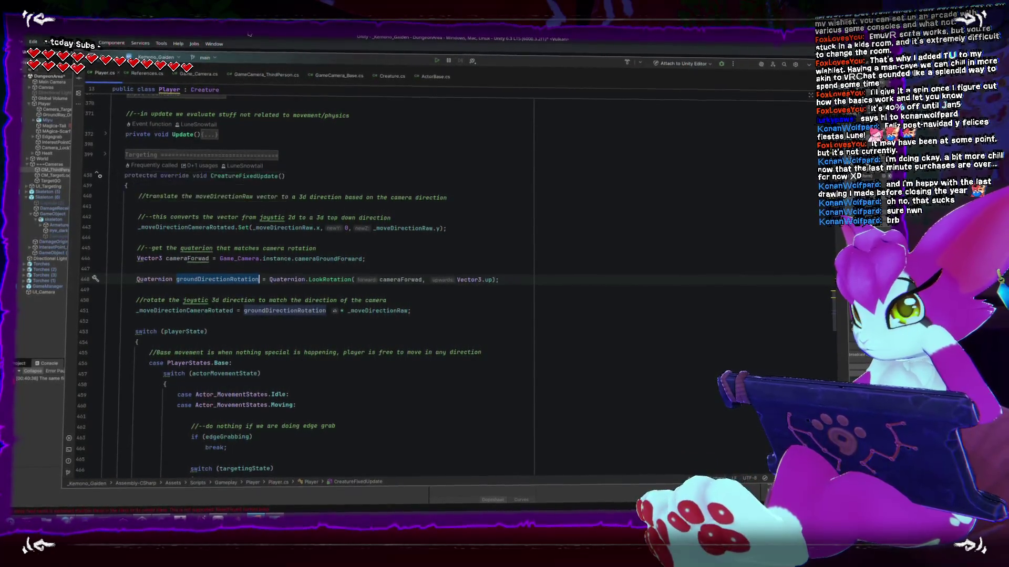
{"action": "key", "text": "alt+Tab"}
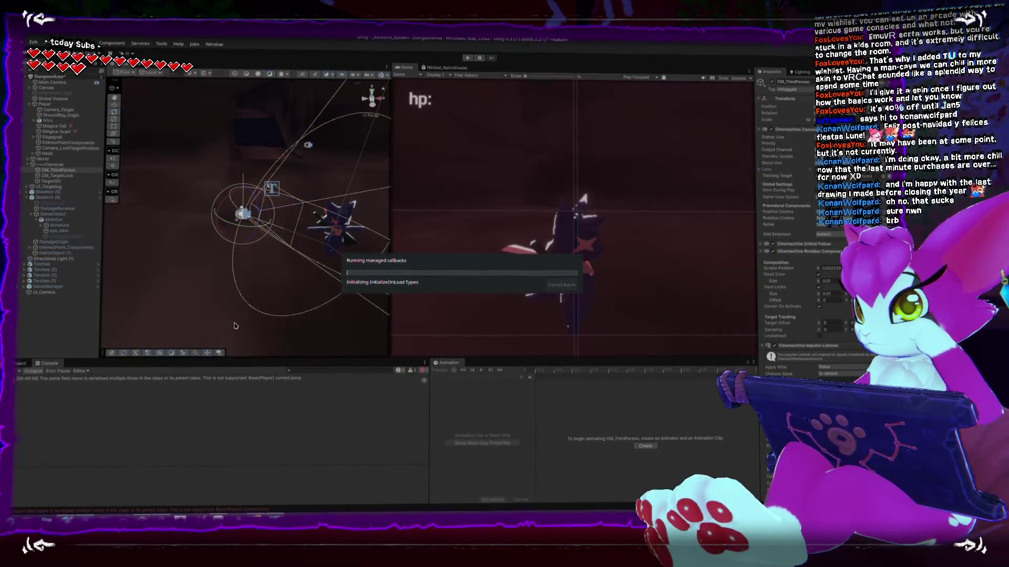
Play the game, pause to select World and orbit the Scene view, then resume testing movement
{"action": "key", "text": "ctrl+p"}
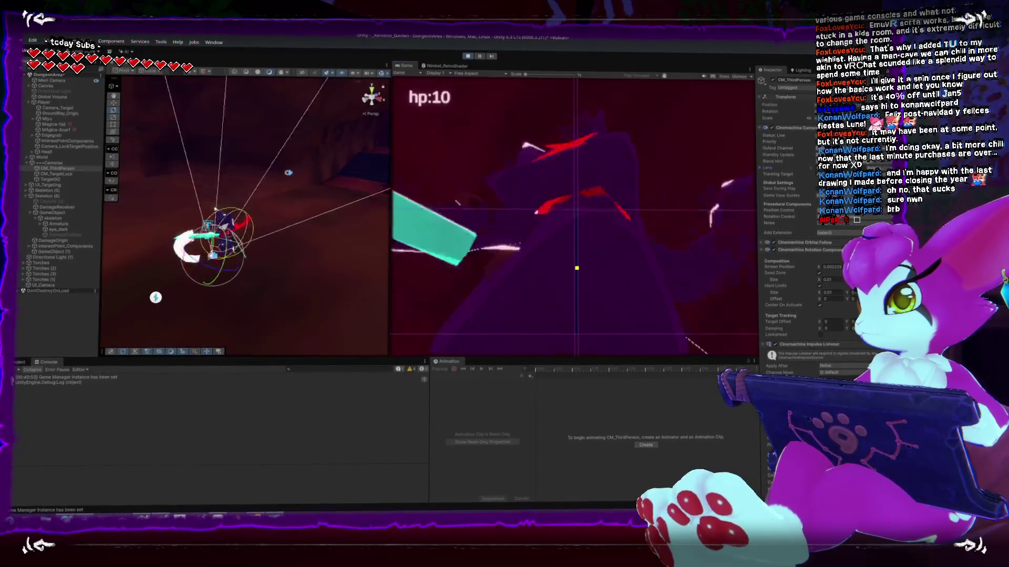
{"action": "key", "text": "Escape"}
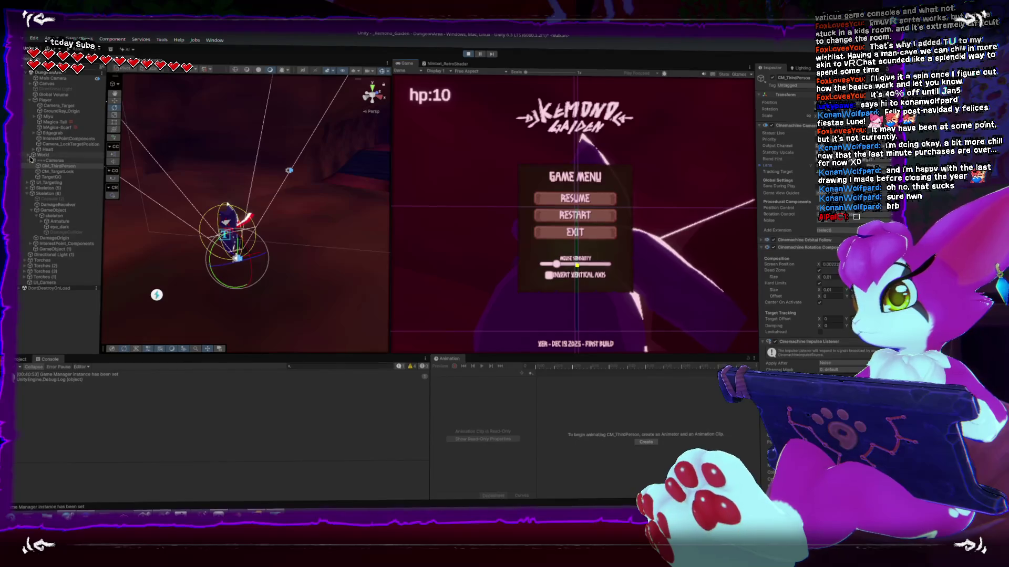
{"action": "left_click", "coordinate": [43, 156]}
{"action": "mouse_move", "coordinate": [119, 278]}
{"action": "left_mouse_down"}
{"action": "mouse_move", "coordinate": [323, 274]}
{"action": "mouse_move", "coordinate": [457, 249]}
{"action": "left_mouse_up"}
{"action": "left_click", "coordinate": [497, 242]}
{"action": "key", "text": "Escape"}
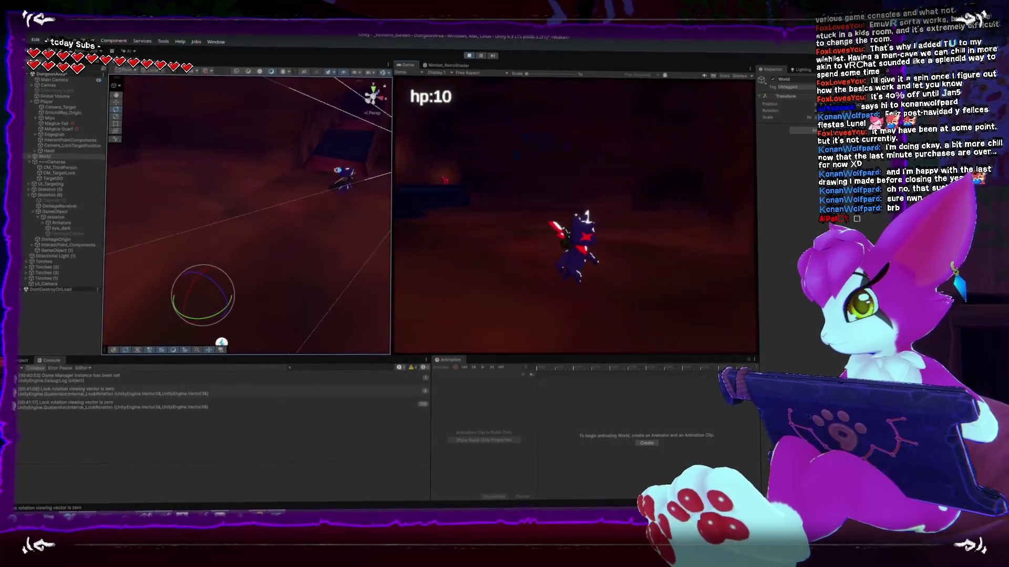
{"action": "key", "text": "Escape"}
{"action": "key", "text": "Escape"}
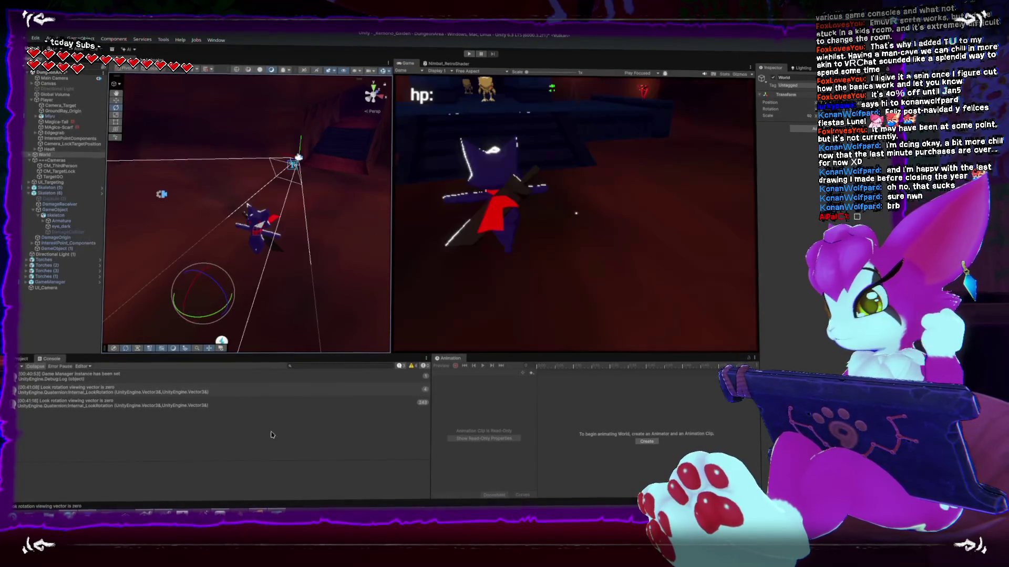
Check usages of _moveDirectionCameraRotated, then use it instead of _moveDirectionRaw on Player.cs line 451
{"action": "key", "text": "alt+Tab"}
{"action": "scroll", "coordinate": [271, 419], "scroll_direction": "down", "scroll_amount": 4}
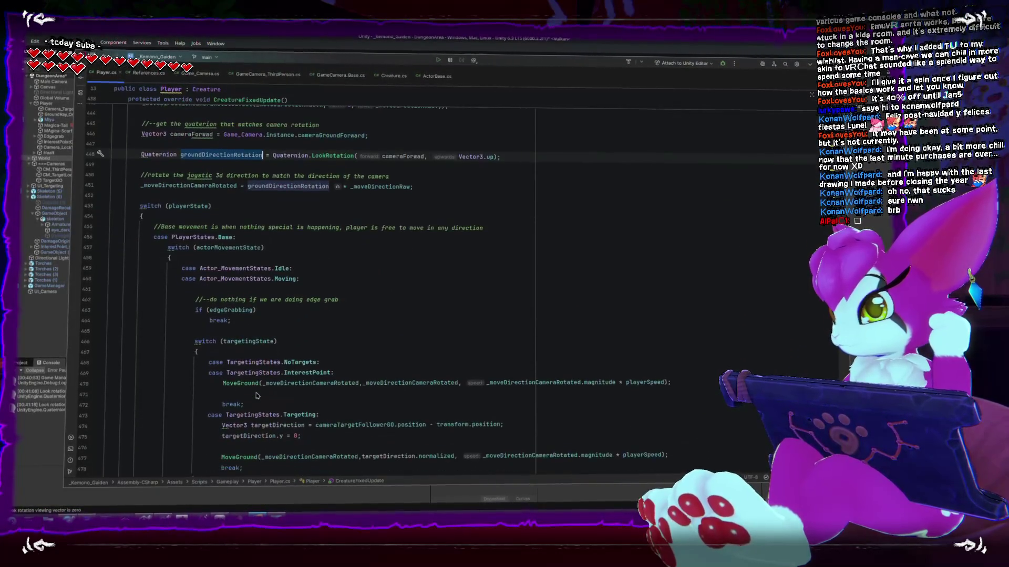
{"action": "double_click", "coordinate": [294, 383]}
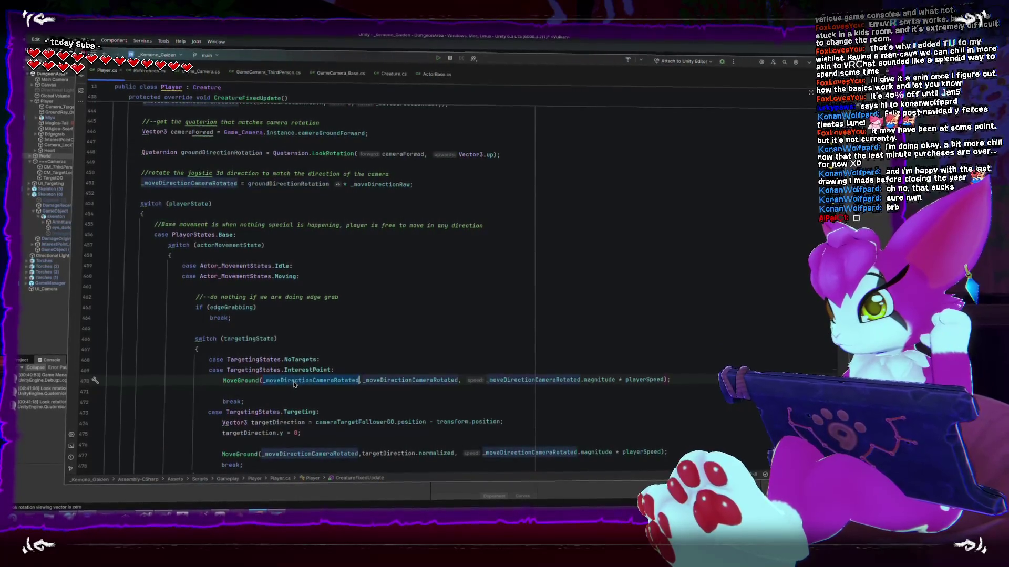
{"action": "scroll", "coordinate": [288, 370], "scroll_direction": "down", "scroll_amount": 1}
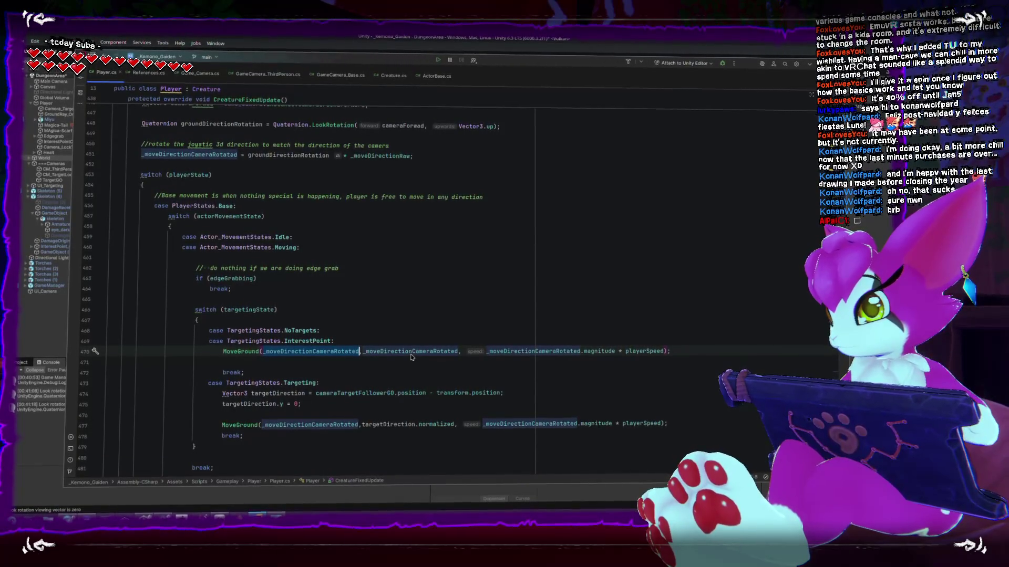
{"action": "double_click", "coordinate": [325, 349]}
{"action": "scroll", "coordinate": [324, 345], "scroll_direction": "up", "scroll_amount": 2}
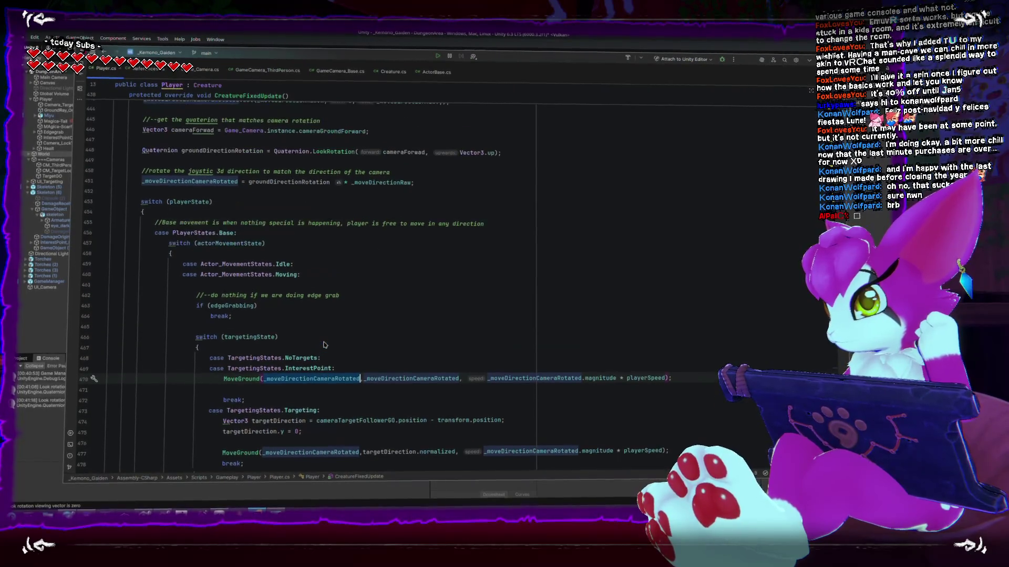
{"action": "scroll", "coordinate": [324, 349], "scroll_direction": "up", "scroll_amount": 1}
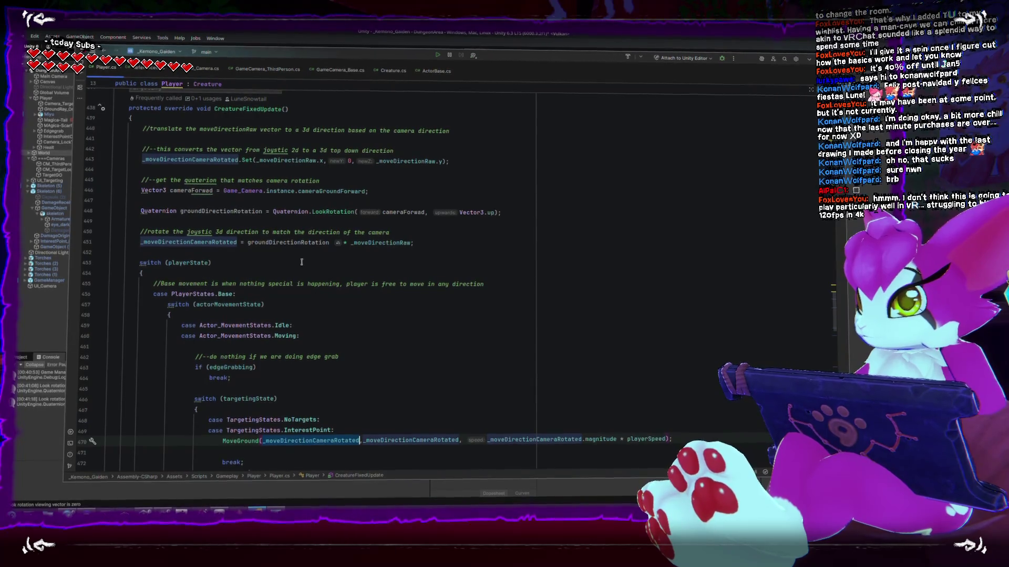
{"action": "left_click", "coordinate": [179, 161]}
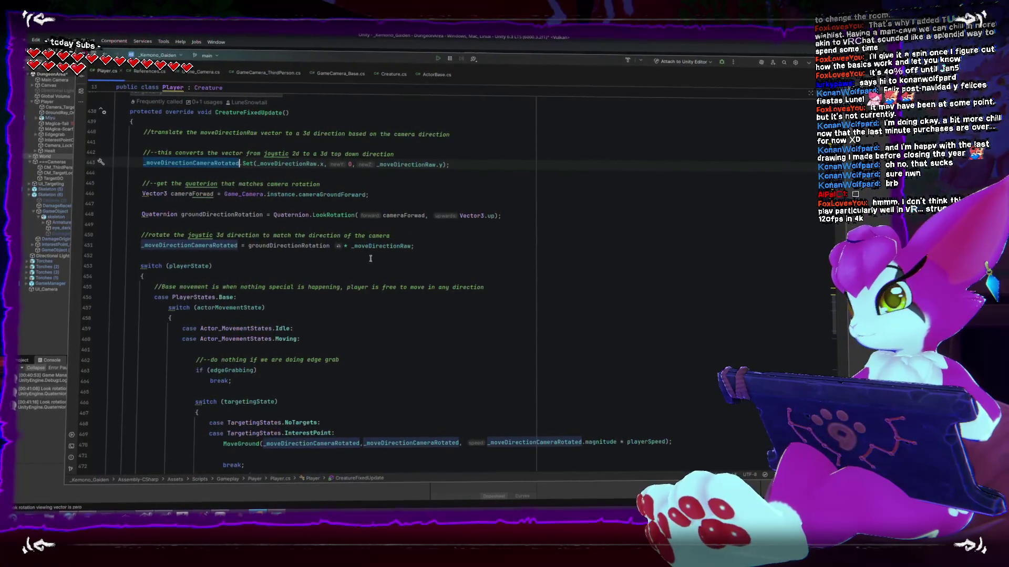
{"action": "double_click", "coordinate": [376, 245]}
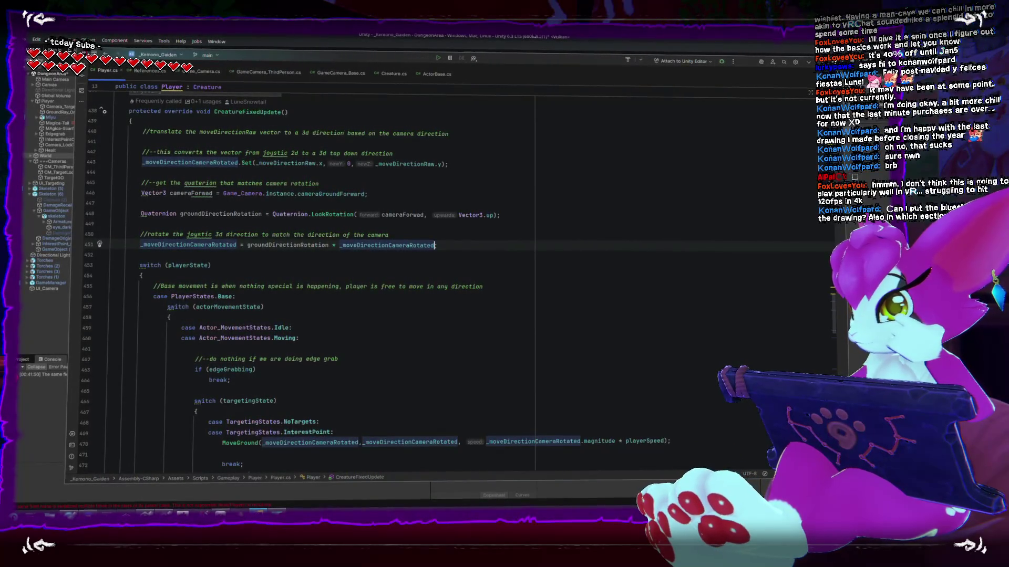
{"action": "key", "text": "alt+Tab"}
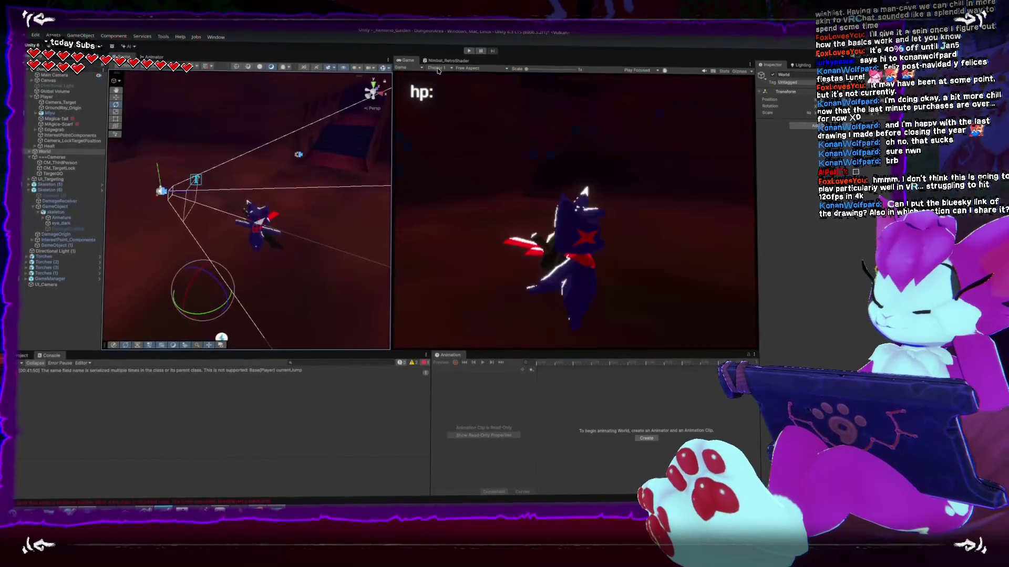
Restart Play mode, walk the character with W and A to test movement, then pause the game
{"action": "left_click", "coordinate": [468, 50]}
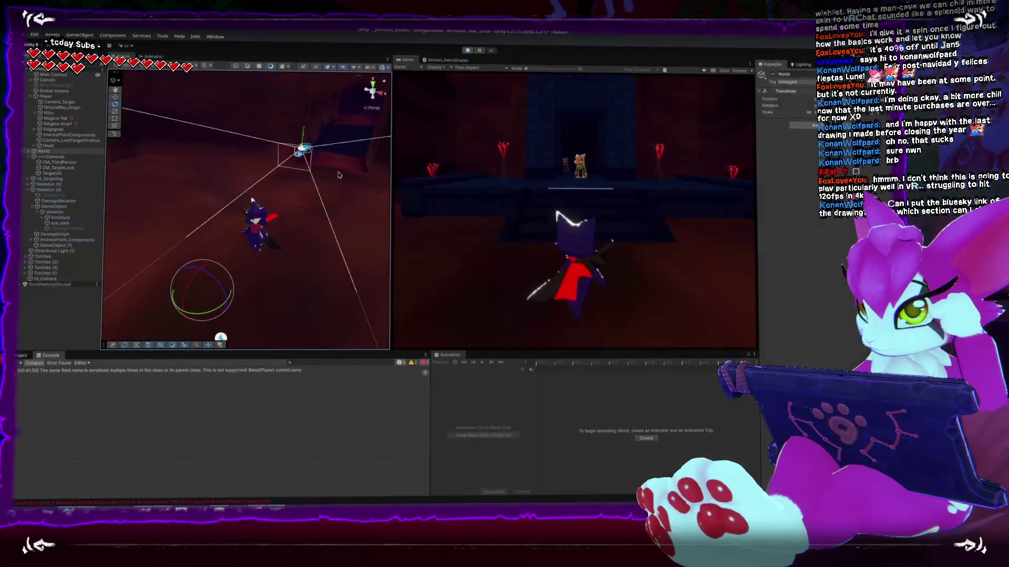
{"action": "key", "text": "w"}
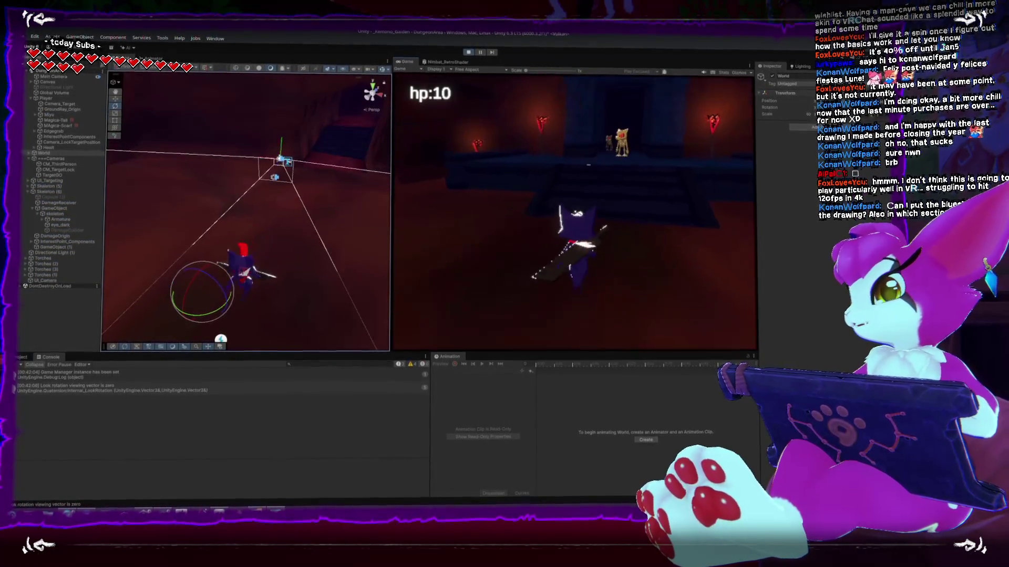
{"action": "key", "text": "a"}
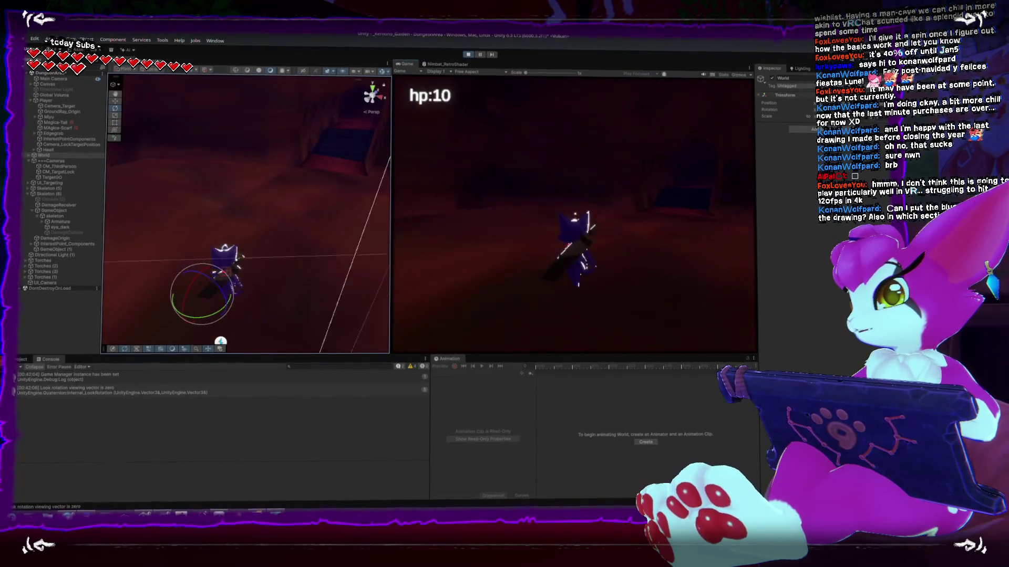
{"action": "key", "text": "w"}
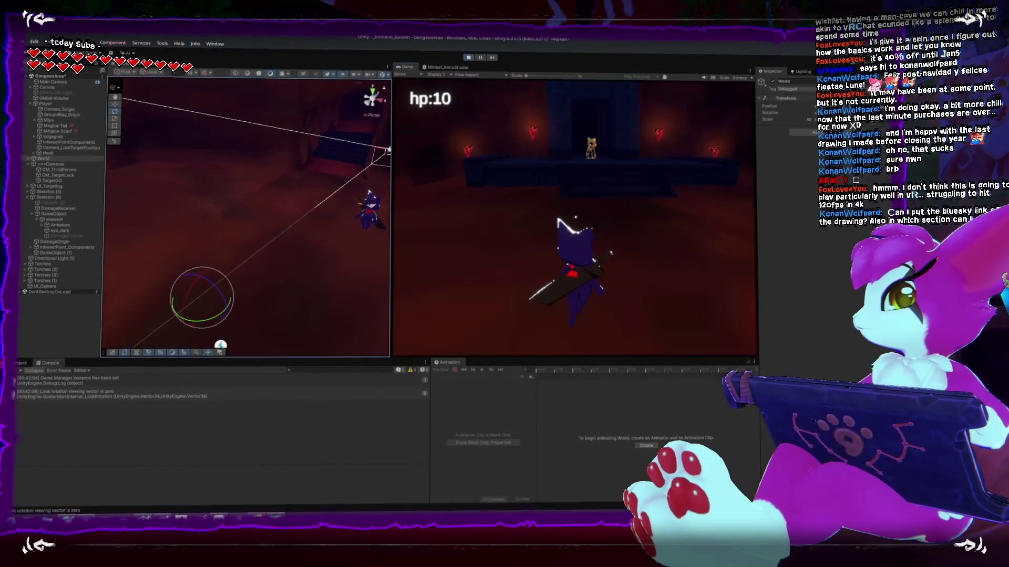
{"action": "key", "text": "Escape"}
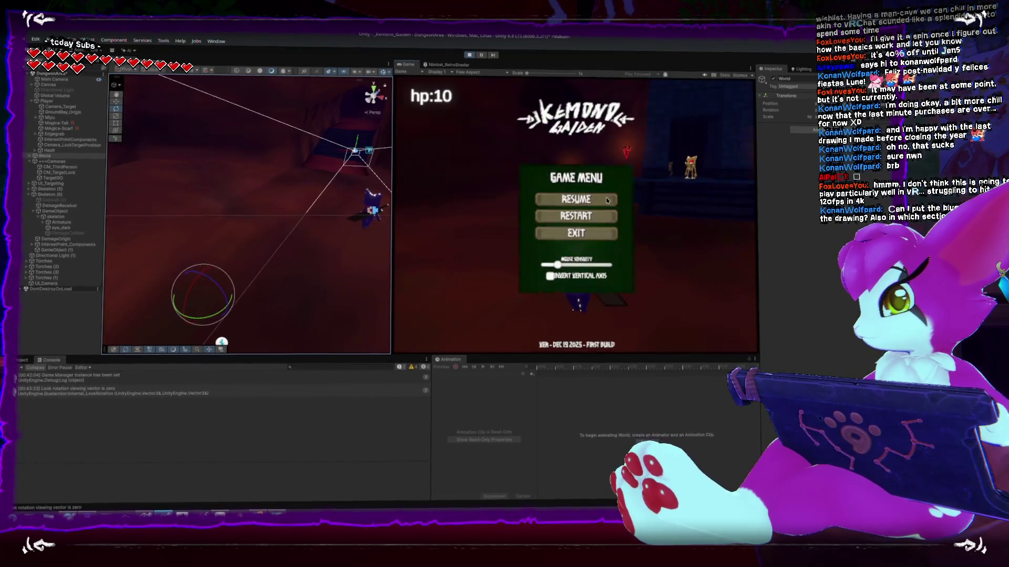
Resume the game, then pause and reload the level, and bring the Bluesky browser window forward
{"action": "key", "text": "Escape"}
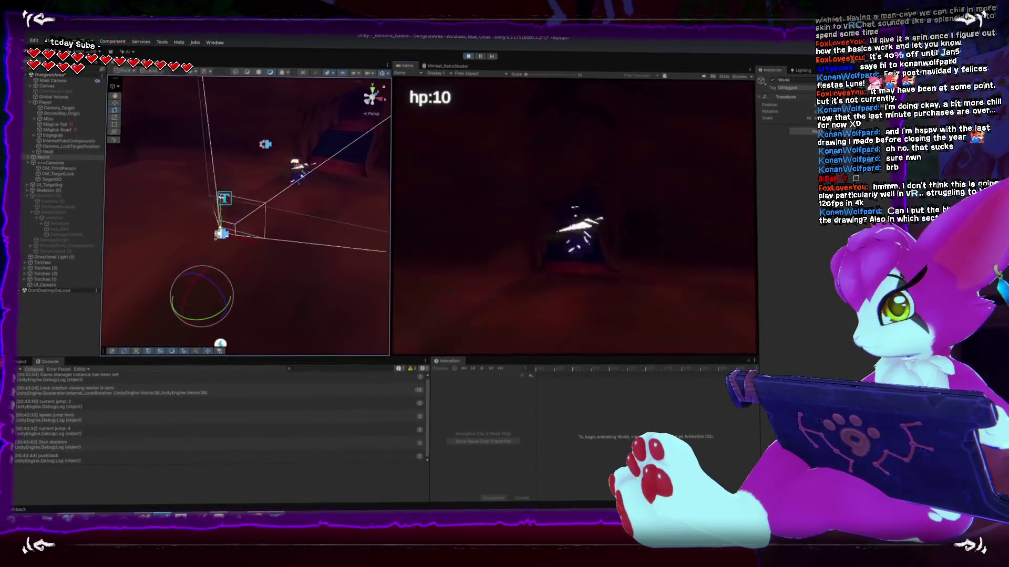
{"action": "key", "text": "Escape"}
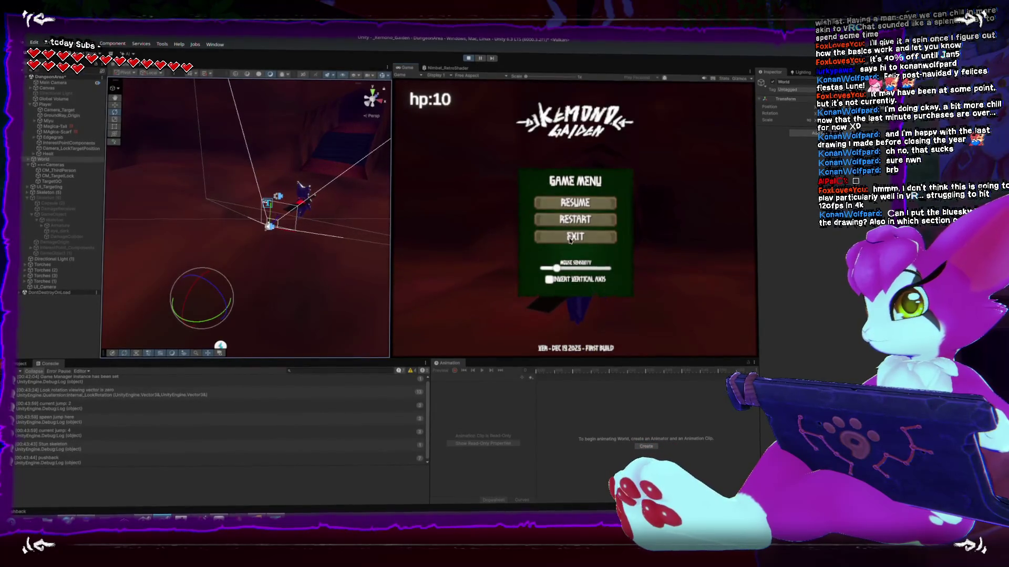
{"action": "left_click", "coordinate": [568, 236]}
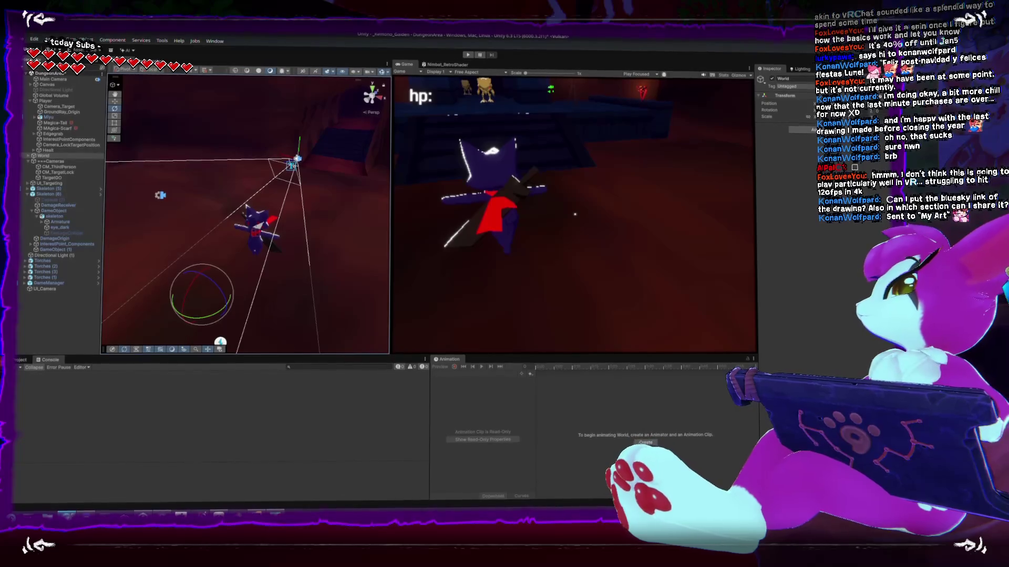
{"action": "key", "text": "alt+Tab"}
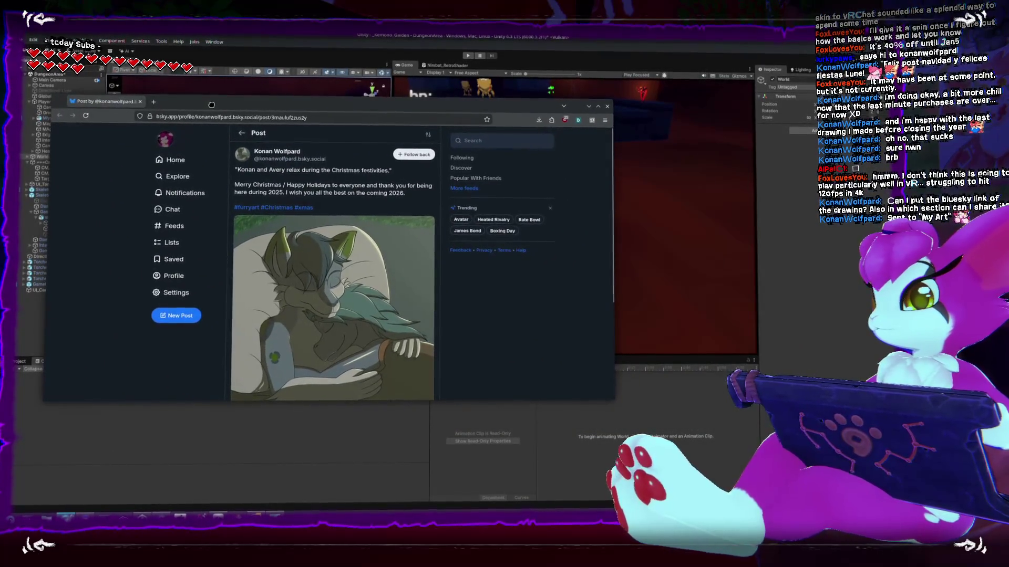
Narrow the browser, follow the author back, repost the Christmas drawing, and move the window off Unity
{"action": "left_click_drag", "start_coordinate": [504, 318], "coordinate": [381, 340]}
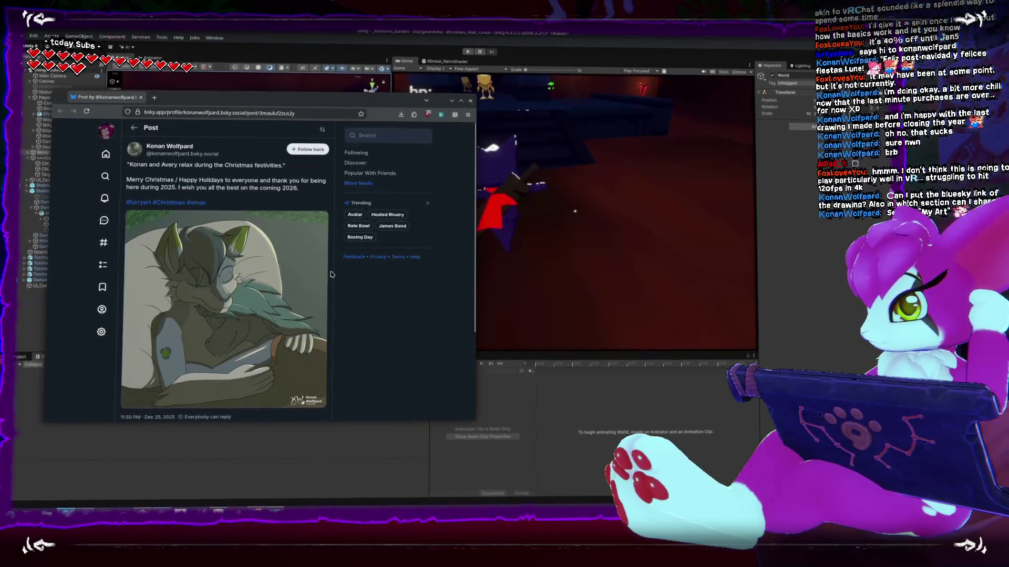
{"action": "left_click", "coordinate": [308, 150]}
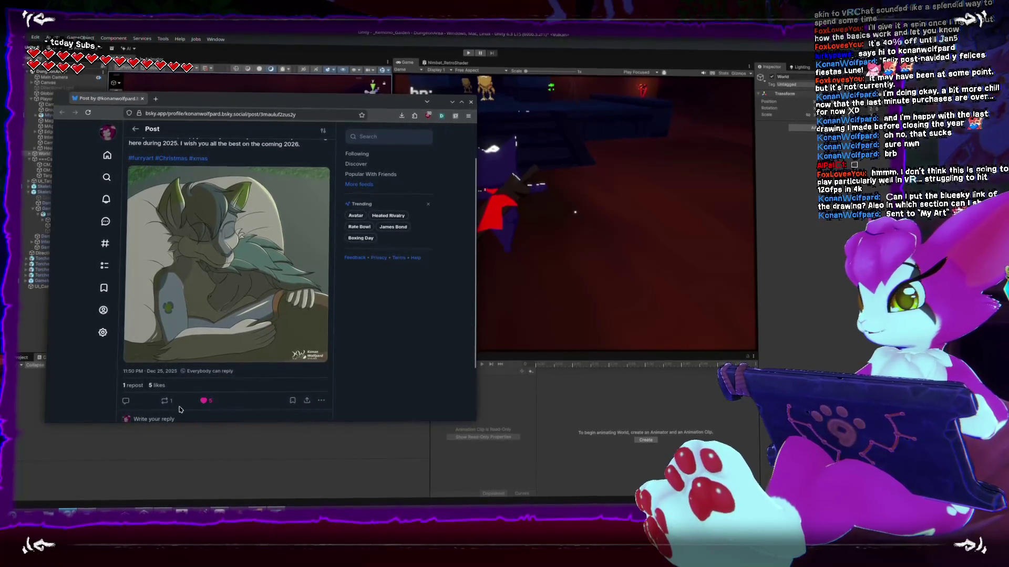
{"action": "left_click", "coordinate": [165, 400]}
{"action": "left_click", "coordinate": [174, 373]}
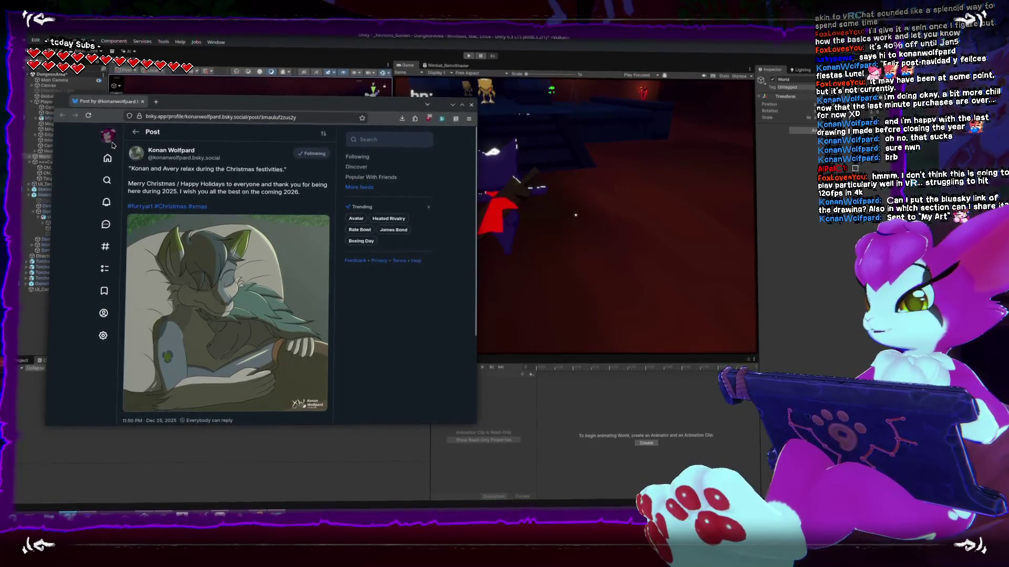
{"action": "mouse_move", "coordinate": [241, 109]}
{"action": "left_mouse_down"}
{"action": "mouse_move", "coordinate": [848, 227]}
{"action": "mouse_move", "coordinate": [1008, 237]}
{"action": "left_mouse_up"}
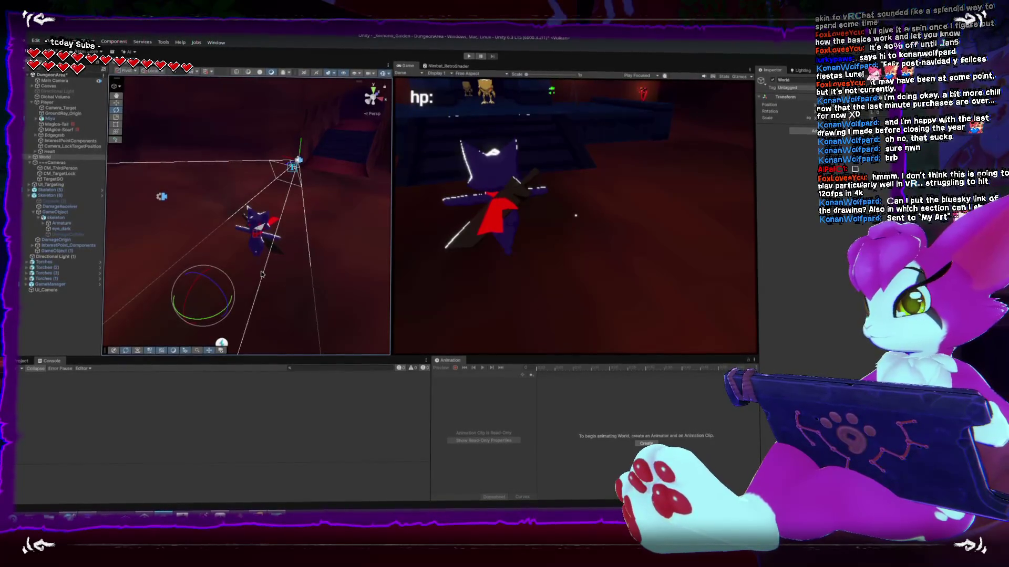
{"action": "left_click", "coordinate": [239, 194]}
{"action": "mouse_move", "coordinate": [358, 273]}
{"action": "left_mouse_down"}
{"action": "mouse_move", "coordinate": [384, 231]}
{"action": "mouse_move", "coordinate": [379, 209]}
{"action": "left_mouse_up"}
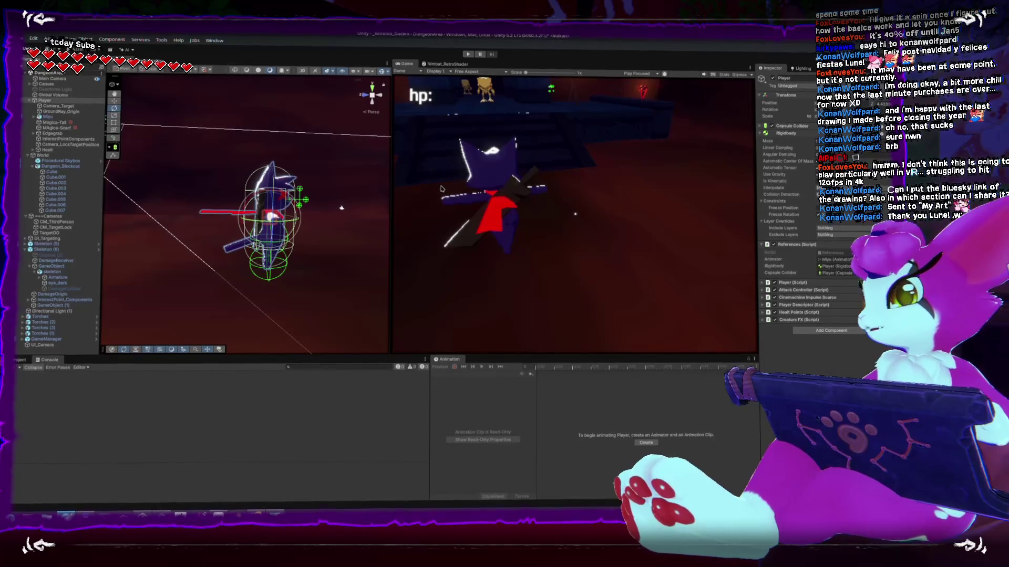
{"action": "mouse_move", "coordinate": [203, 202]}
{"action": "left_mouse_down"}
{"action": "mouse_move", "coordinate": [296, 182]}
{"action": "mouse_move", "coordinate": [280, 186]}
{"action": "left_mouse_up"}
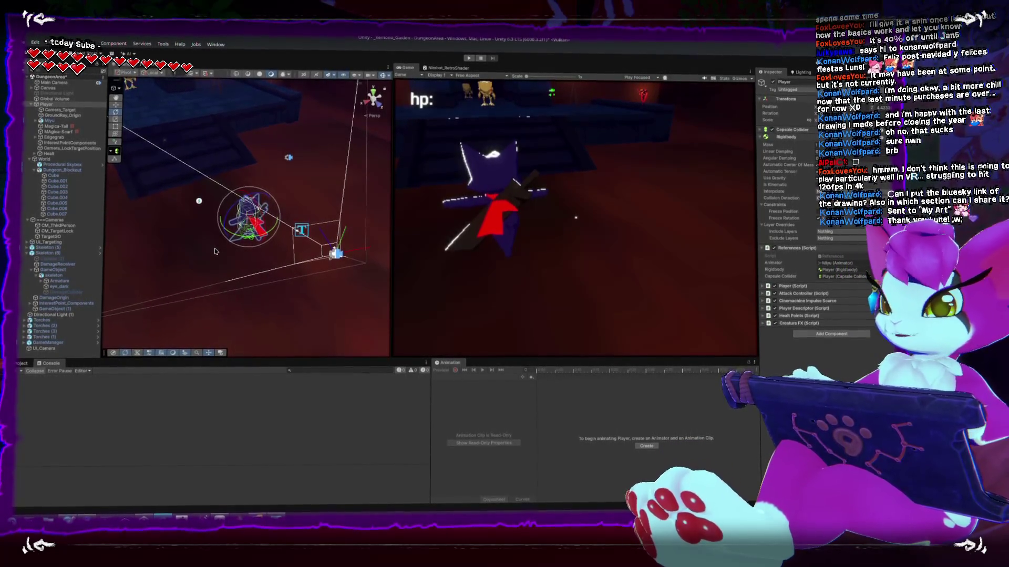
{"action": "mouse_move", "coordinate": [267, 195]}
{"action": "left_mouse_down"}
{"action": "mouse_move", "coordinate": [317, 187]}
{"action": "mouse_move", "coordinate": [273, 207]}
{"action": "mouse_move", "coordinate": [214, 192]}
{"action": "mouse_move", "coordinate": [237, 158]}
{"action": "mouse_move", "coordinate": [246, 173]}
{"action": "left_mouse_up"}
{"action": "scroll", "coordinate": [293, 212], "scroll_direction": "up", "scroll_amount": 5}
{"action": "left_click", "coordinate": [234, 176]}
{"action": "left_click", "coordinate": [234, 163]}
{"action": "left_click", "coordinate": [247, 173]}
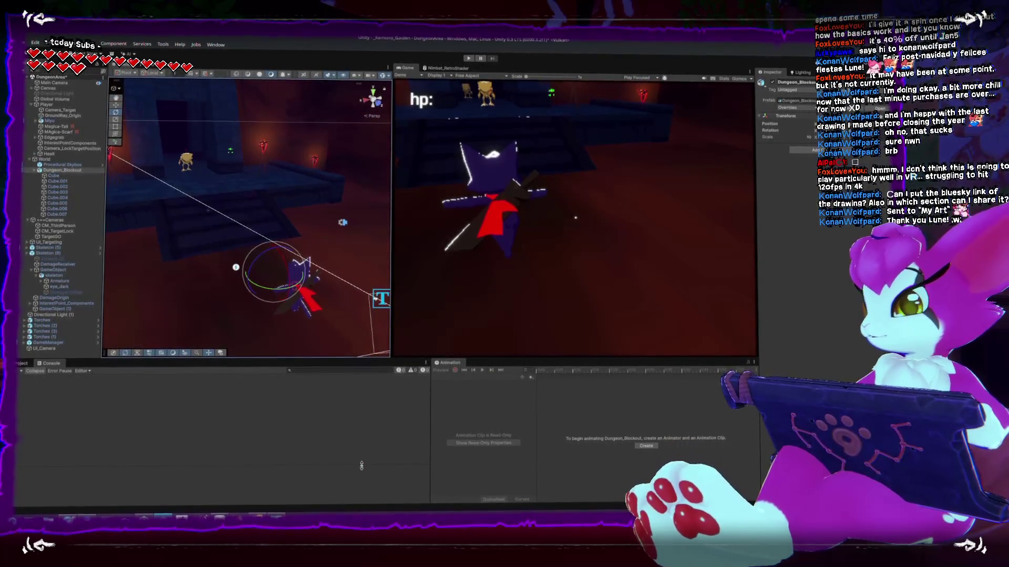
{"action": "key", "text": "alt+Tab"}
Add the missing ';' to line 451 of Player.cs, then select ActorJumpUpdate on line 483
{"action": "scroll", "coordinate": [346, 319], "scroll_direction": "down", "scroll_amount": 3}
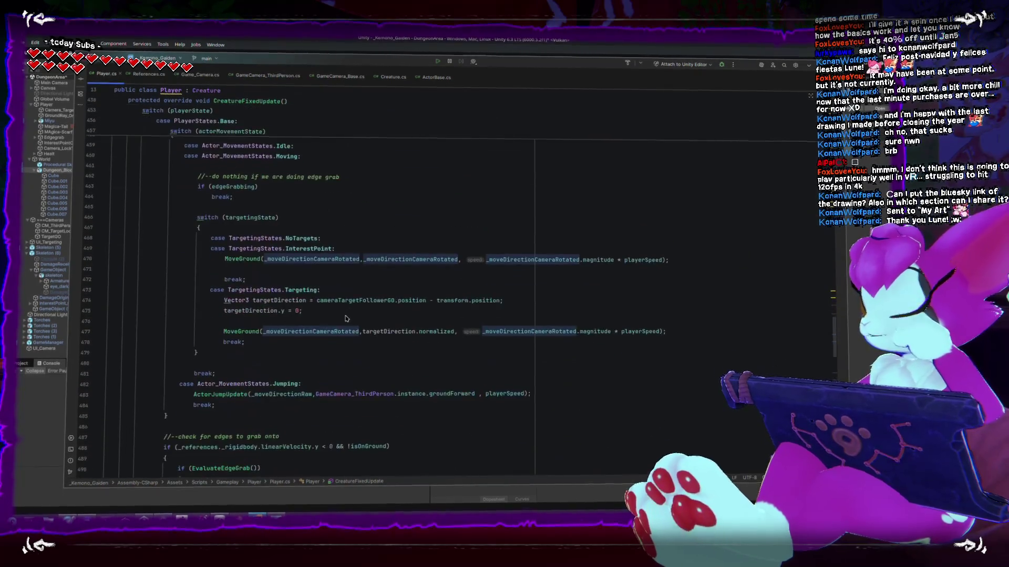
{"action": "scroll", "coordinate": [368, 323], "scroll_direction": "down", "scroll_amount": 3}
{"action": "scroll", "coordinate": [388, 330], "scroll_direction": "up", "scroll_amount": 15}
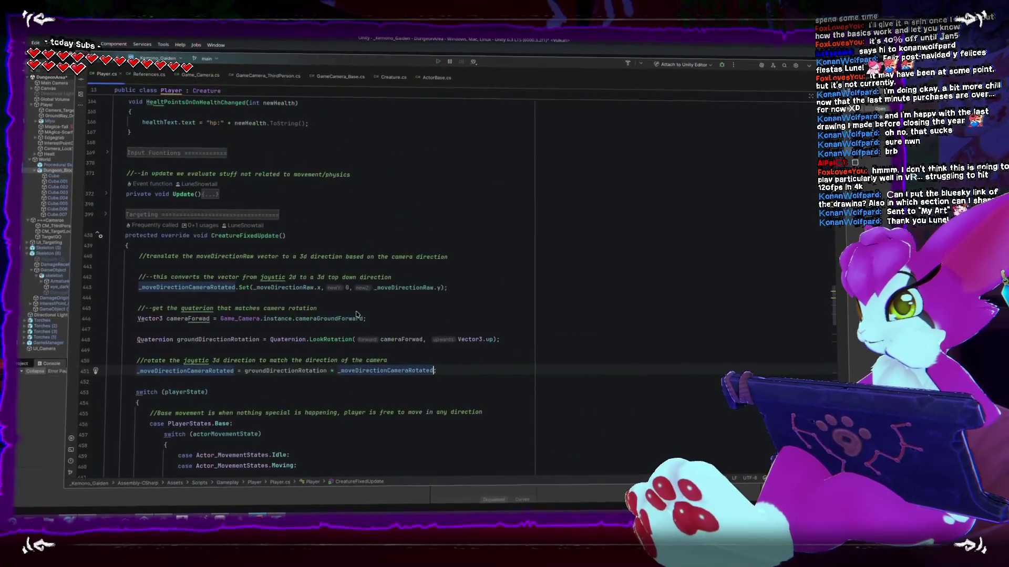
{"action": "scroll", "coordinate": [394, 329], "scroll_direction": "down", "scroll_amount": 1}
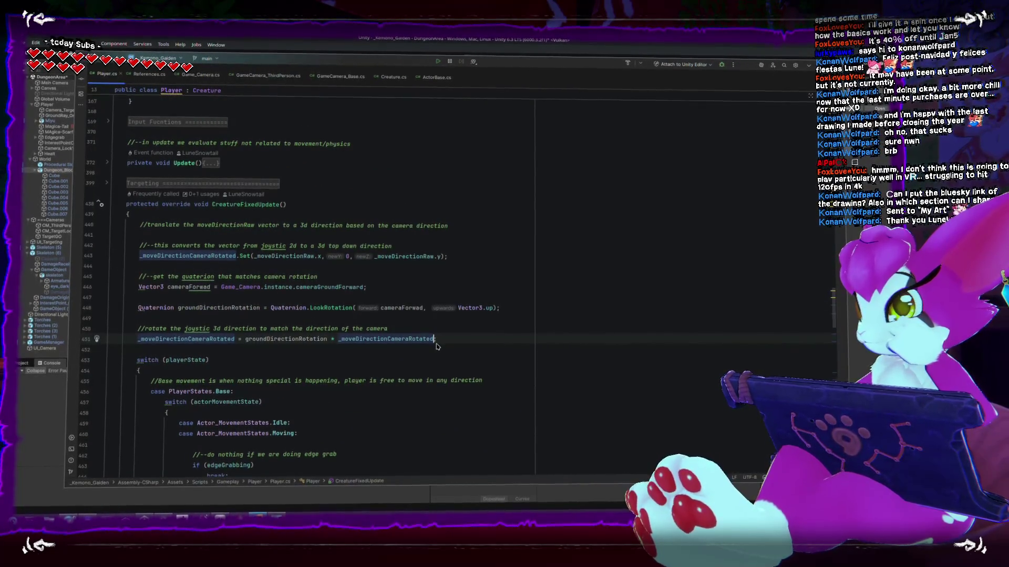
{"action": "type", "text": ";"}
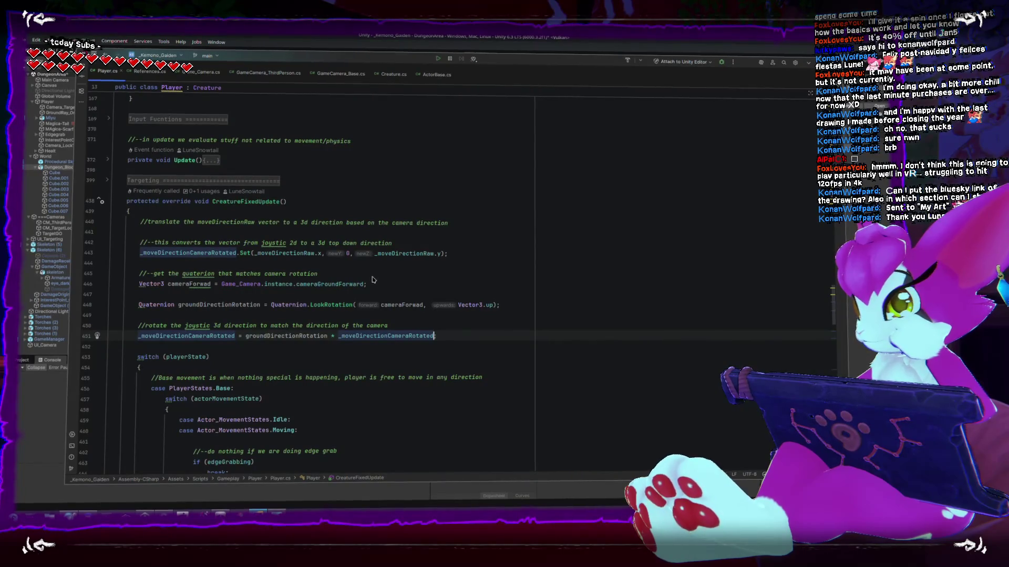
{"action": "key", "text": "Up"}
{"action": "key", "text": "Up"}
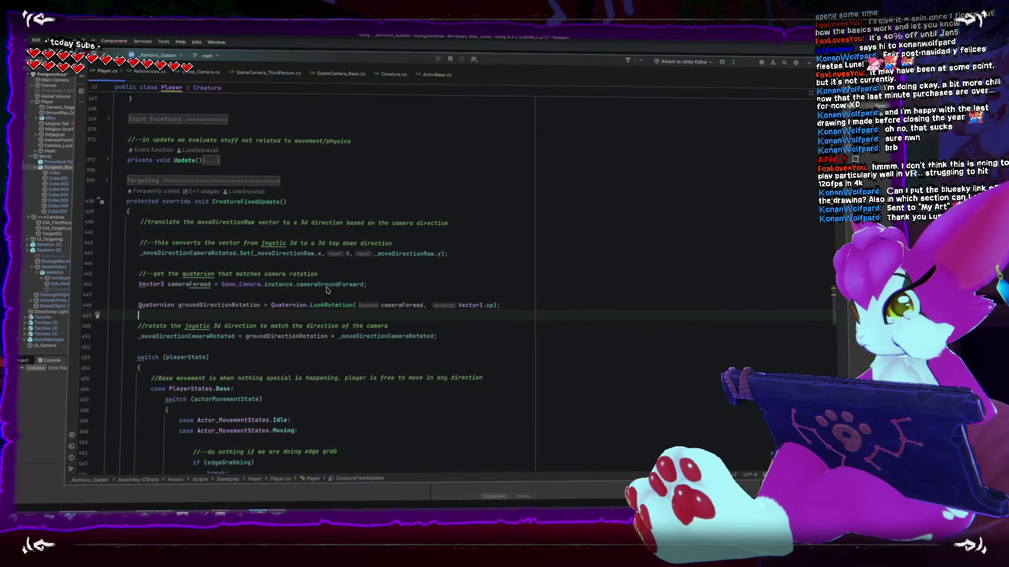
{"action": "scroll", "coordinate": [297, 305], "scroll_direction": "down", "scroll_amount": 10}
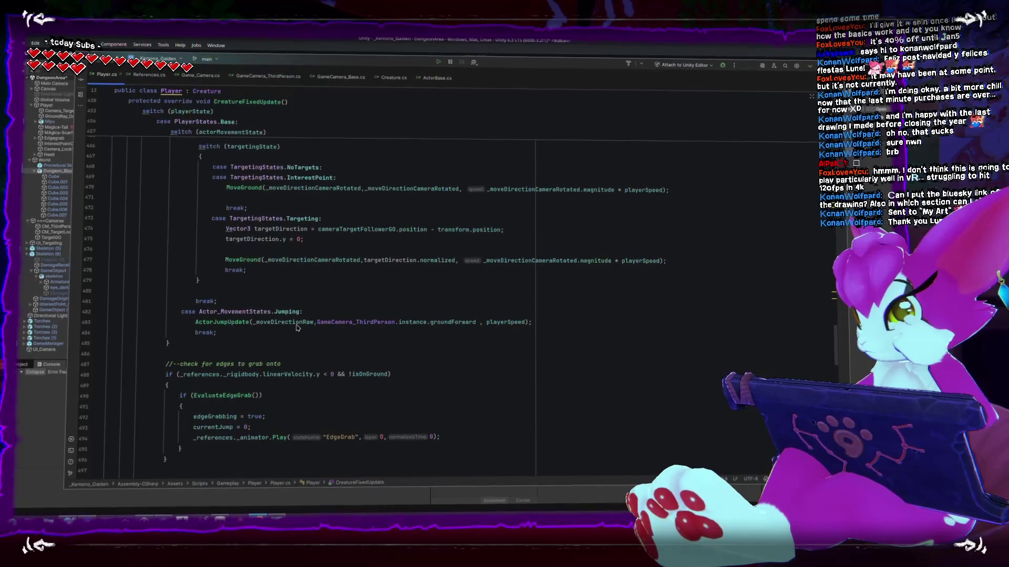
{"action": "double_click", "coordinate": [223, 322]}
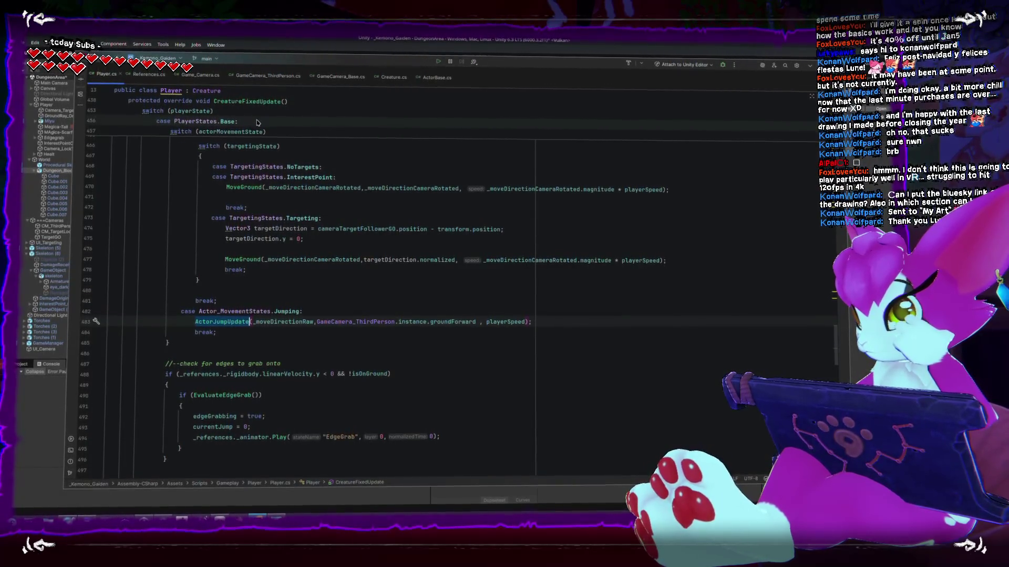
{"action": "key", "text": "alt+Tab"}
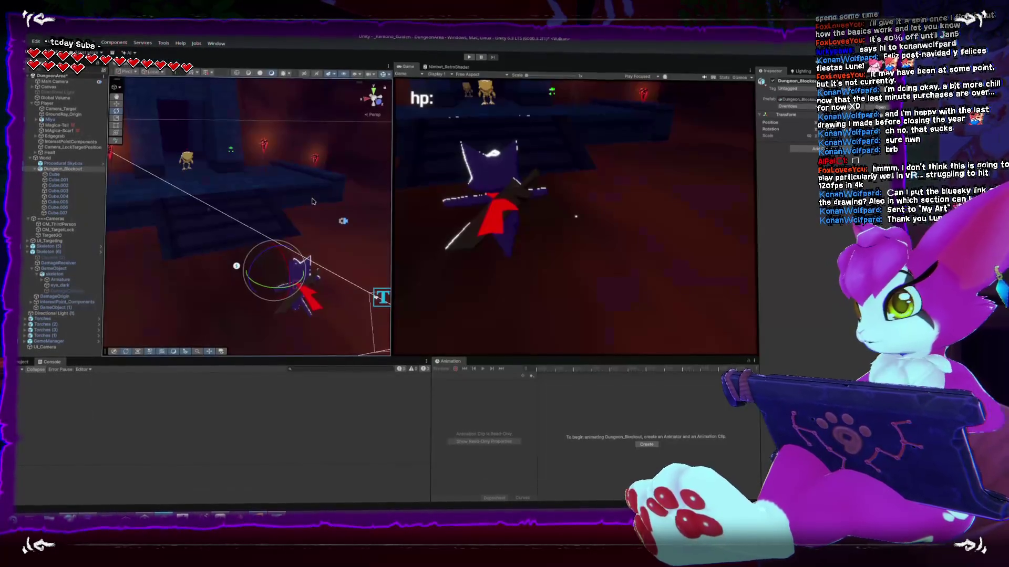
Duplicate the skeleton enemy and move the copy toward the player
{"action": "mouse_move", "coordinate": [265, 219]}
{"action": "left_mouse_down"}
{"action": "mouse_move", "coordinate": [344, 285]}
{"action": "mouse_move", "coordinate": [222, 187]}
{"action": "left_mouse_up"}
{"action": "scroll", "coordinate": [210, 174], "scroll_direction": "up", "scroll_amount": 3}
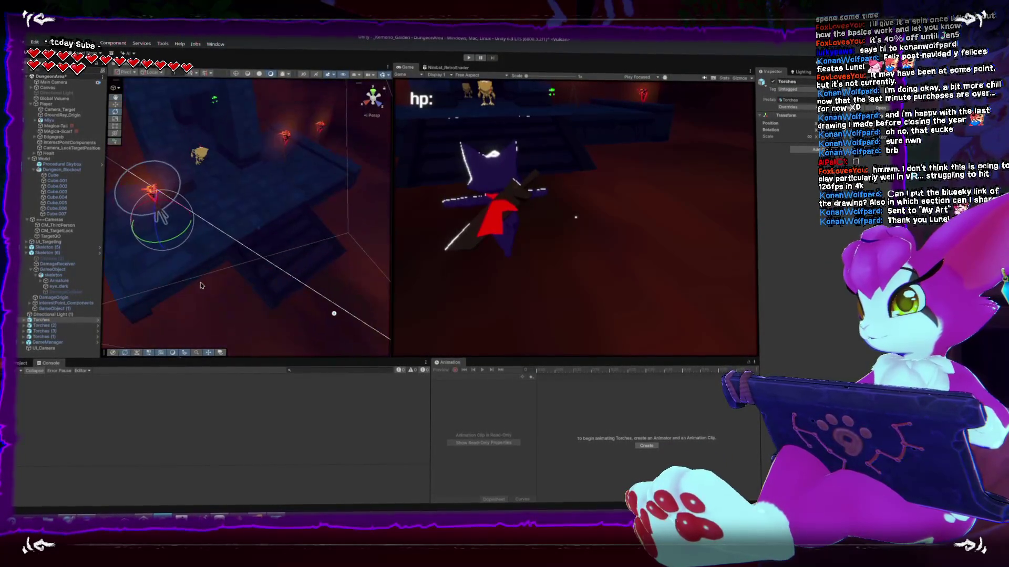
{"action": "left_click", "coordinate": [201, 160]}
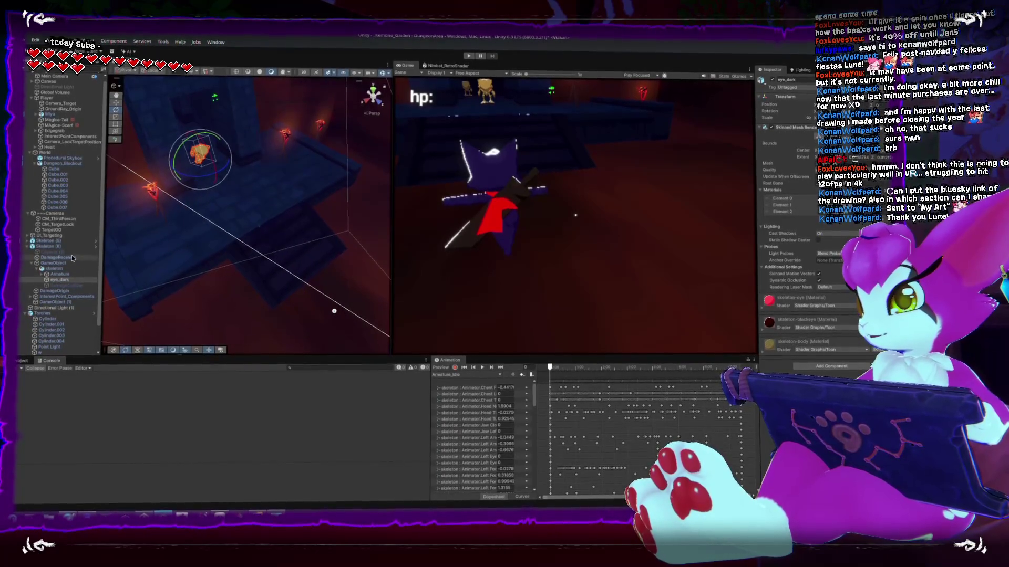
{"action": "key", "text": "ctrl+d"}
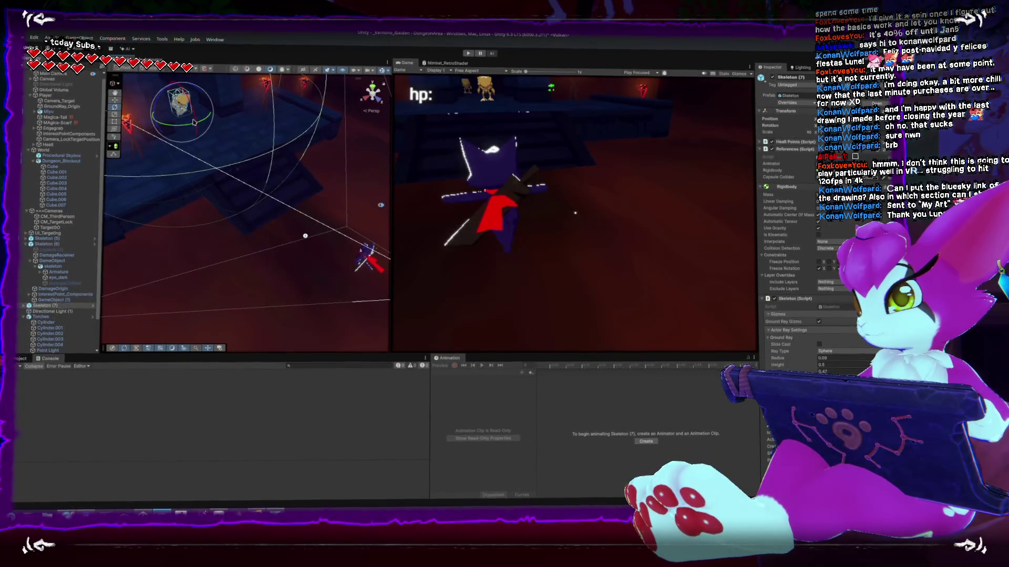
{"action": "mouse_move", "coordinate": [184, 119]}
{"action": "left_mouse_down"}
{"action": "mouse_move", "coordinate": [196, 141]}
{"action": "mouse_move", "coordinate": [199, 236]}
{"action": "mouse_move", "coordinate": [212, 211]}
{"action": "left_mouse_up"}
Play-test the dungeon with the extra skeleton, then exit the game from its menu
{"action": "left_click", "coordinate": [468, 56]}
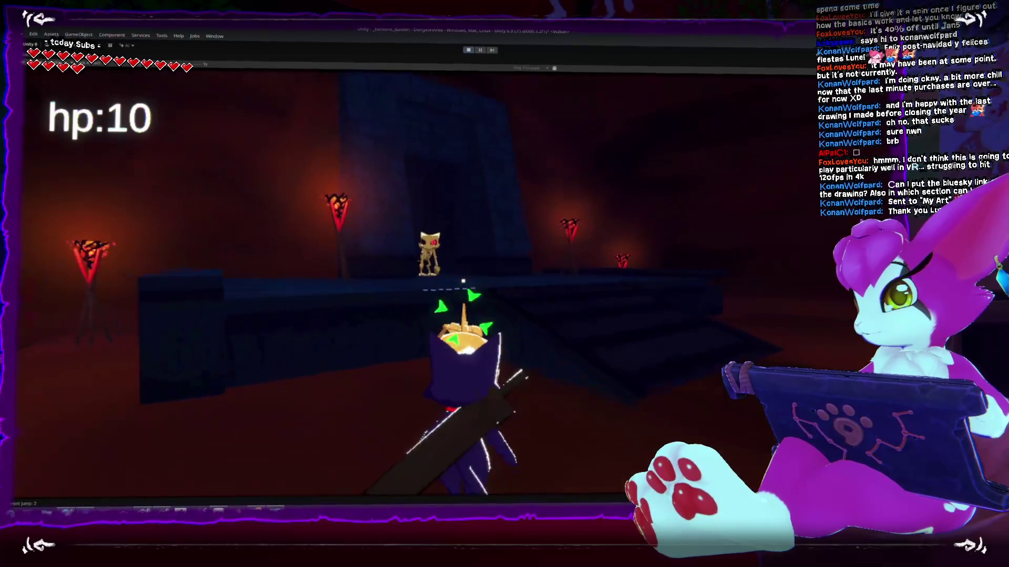
{"action": "key", "text": "Escape"}
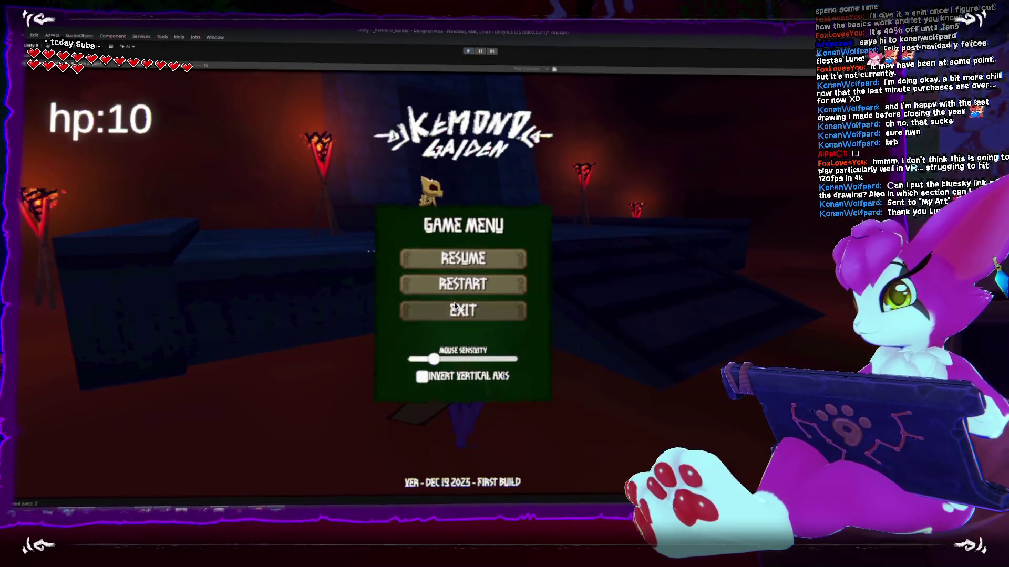
{"action": "left_click", "coordinate": [455, 306]}
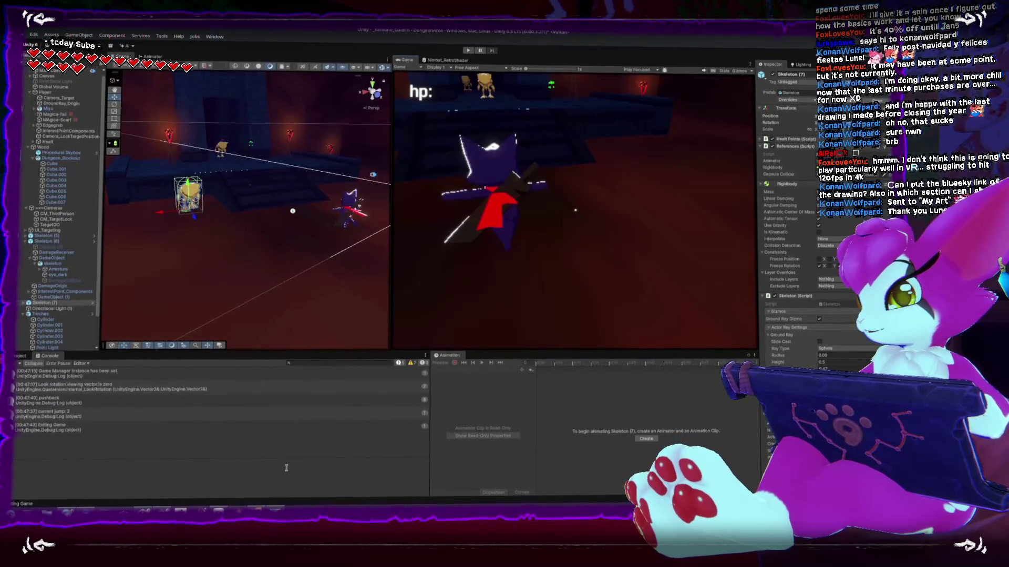
{"action": "key", "text": "alt+Tab"}
Open Creature.cs and inspect the pushbackData check, UpdatePushback call and expanded Pushback region
{"action": "scroll", "coordinate": [276, 309], "scroll_direction": "up", "scroll_amount": 1}
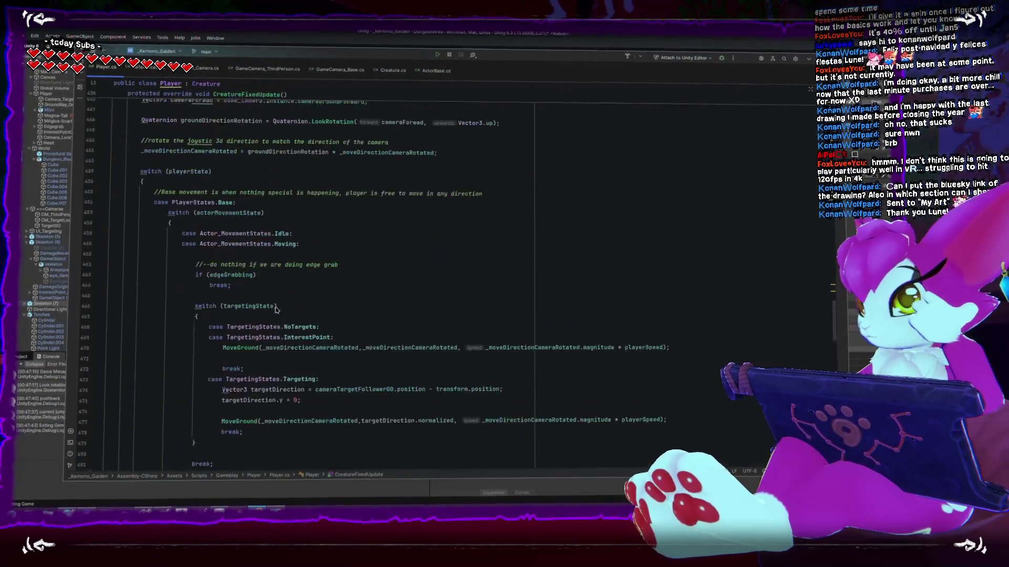
{"action": "scroll", "coordinate": [275, 309], "scroll_direction": "up", "scroll_amount": 4}
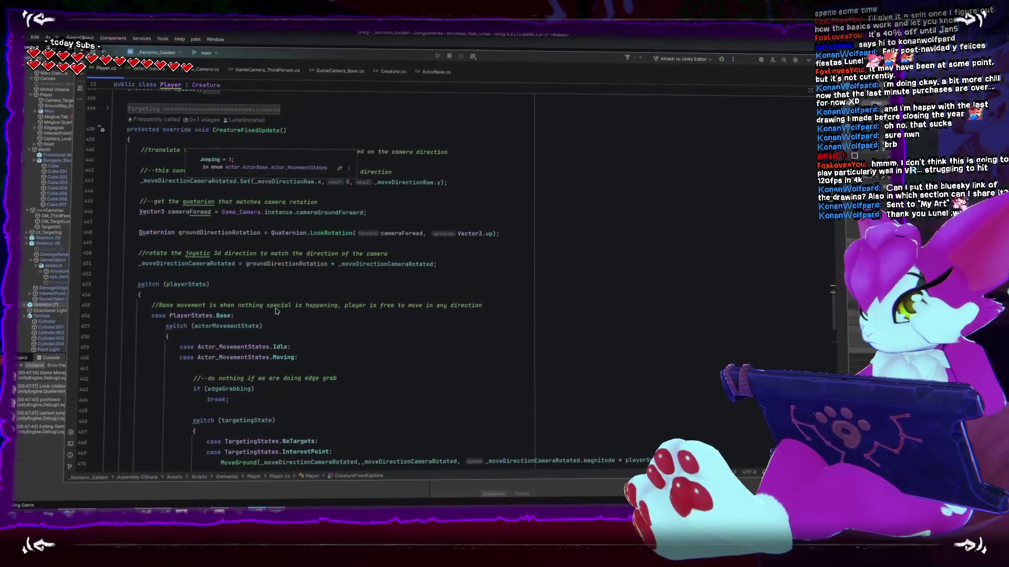
{"action": "left_click", "coordinate": [391, 73]}
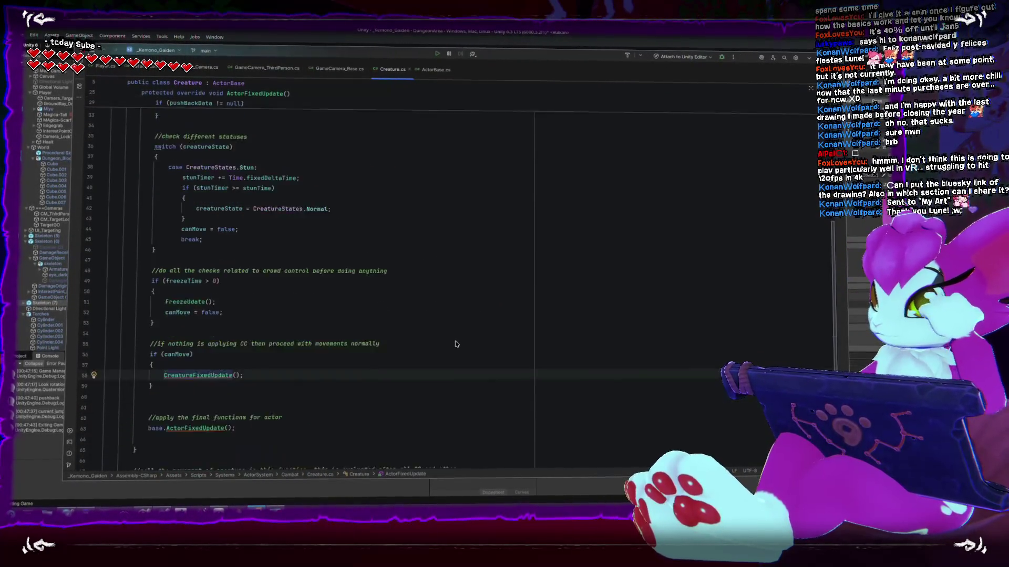
{"action": "scroll", "coordinate": [456, 344], "scroll_direction": "down", "scroll_amount": 3}
{"action": "scroll", "coordinate": [456, 344], "scroll_direction": "up", "scroll_amount": 5}
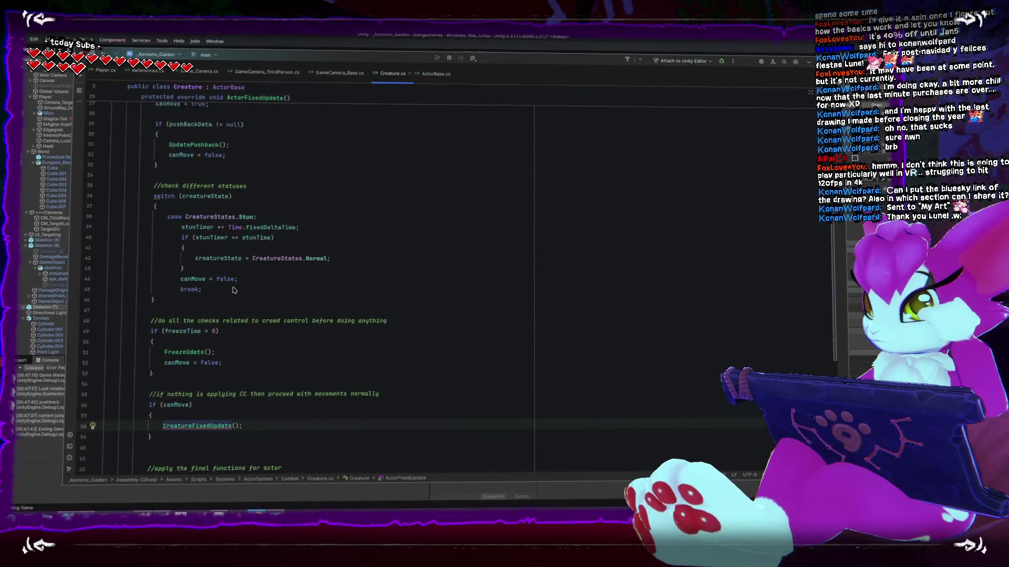
{"action": "scroll", "coordinate": [194, 251], "scroll_direction": "up", "scroll_amount": 3}
{"action": "left_click", "coordinate": [185, 202]}
{"action": "left_click", "coordinate": [197, 223]}
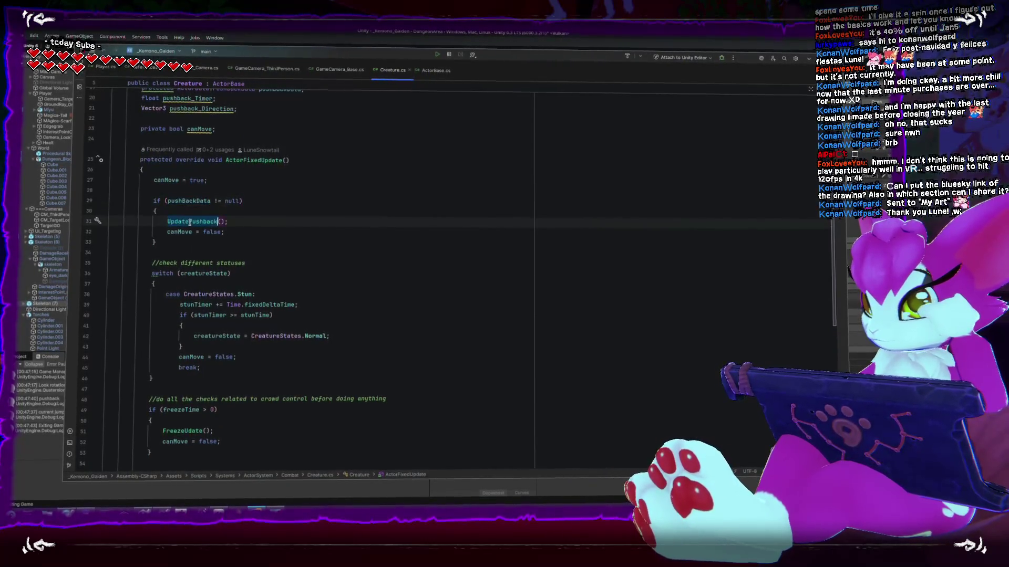
{"action": "scroll", "coordinate": [197, 233], "scroll_direction": "down", "scroll_amount": 10}
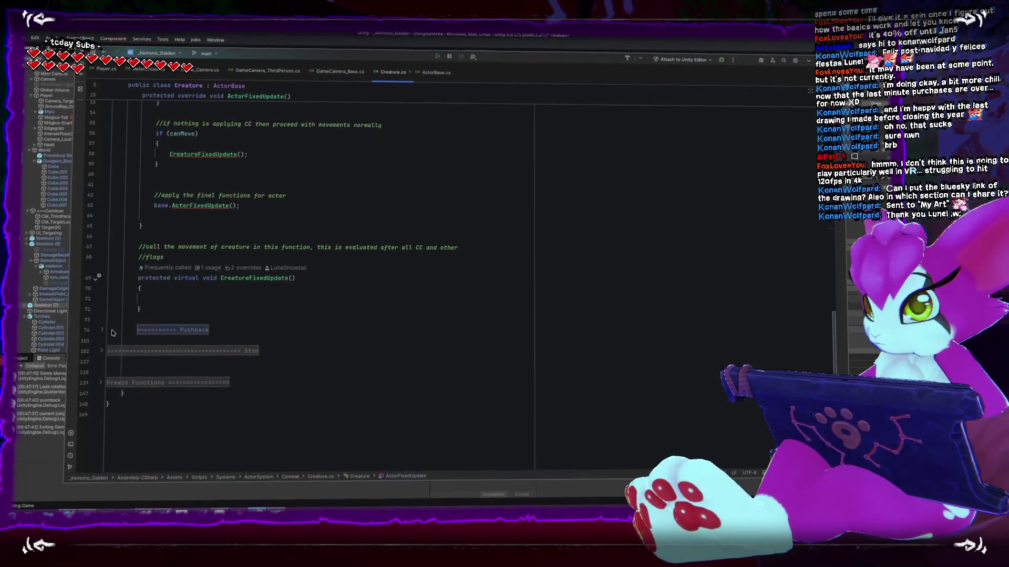
{"action": "left_click", "coordinate": [101, 333]}
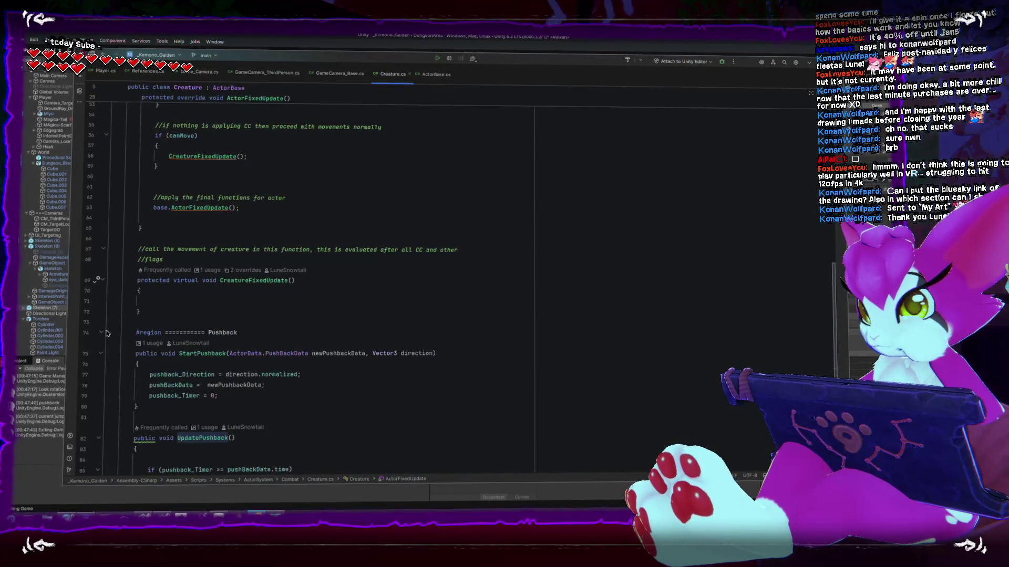
{"action": "scroll", "coordinate": [138, 324], "scroll_direction": "down", "scroll_amount": 5}
{"action": "scroll", "coordinate": [137, 324], "scroll_direction": "down", "scroll_amount": 1}
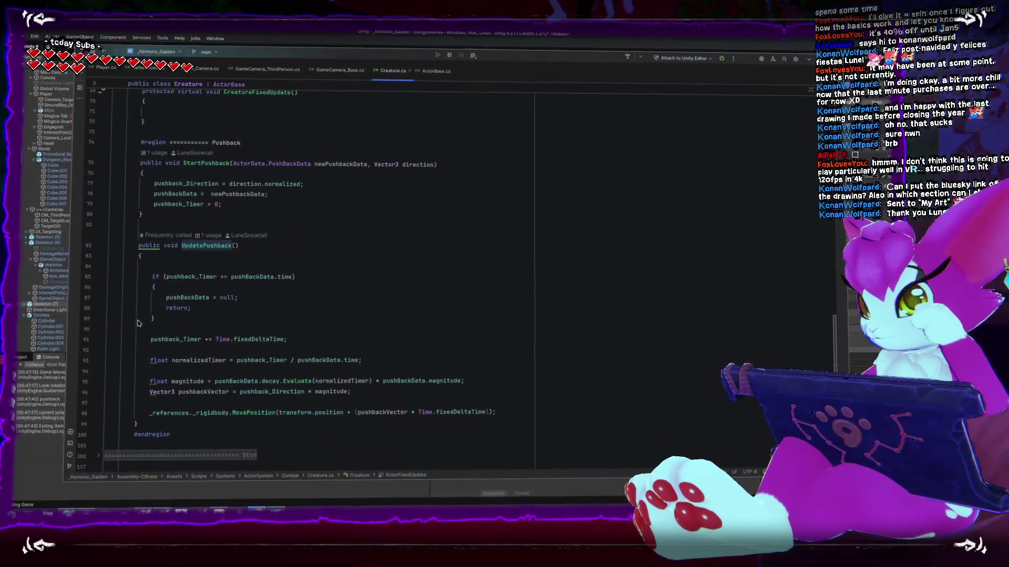
Select transform.position in line 98's MovePosition call to delete it
{"action": "left_click", "coordinate": [205, 414]}
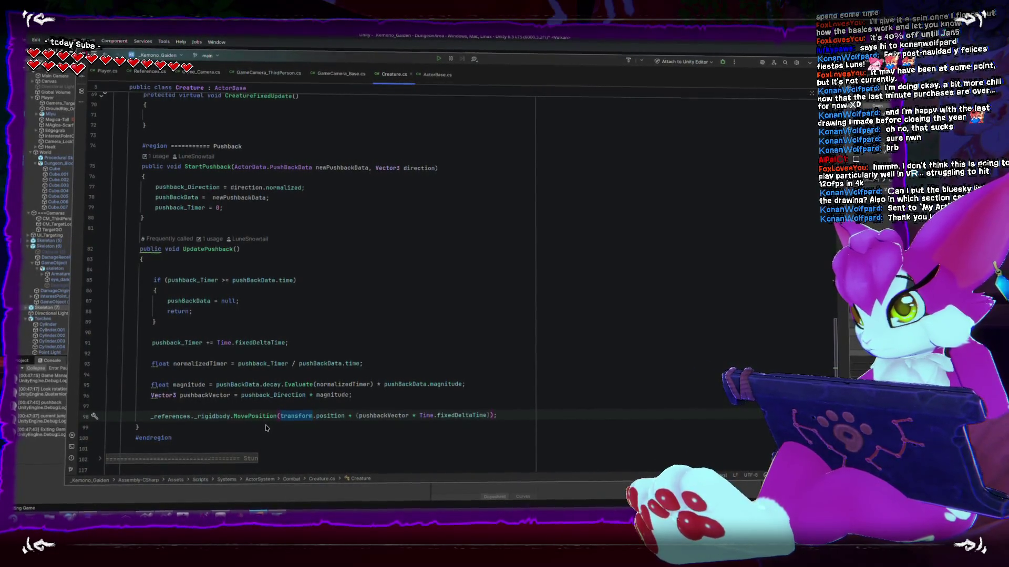
{"action": "scroll", "coordinate": [265, 428], "scroll_direction": "up", "scroll_amount": 10}
{"action": "scroll", "coordinate": [265, 424], "scroll_direction": "up", "scroll_amount": 2}
{"action": "scroll", "coordinate": [266, 424], "scroll_direction": "down", "scroll_amount": 15}
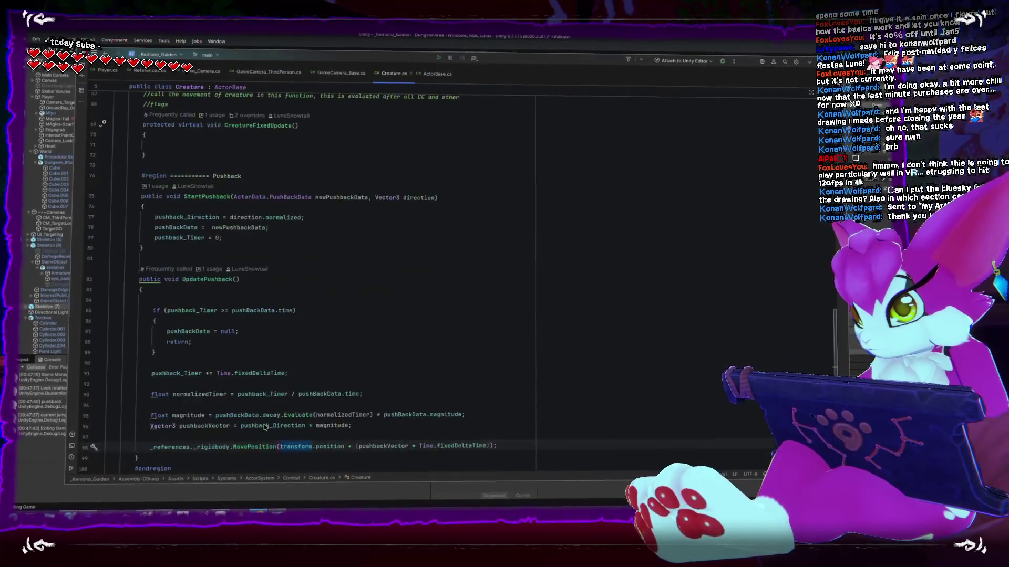
{"action": "scroll", "coordinate": [265, 429], "scroll_direction": "up", "scroll_amount": 1}
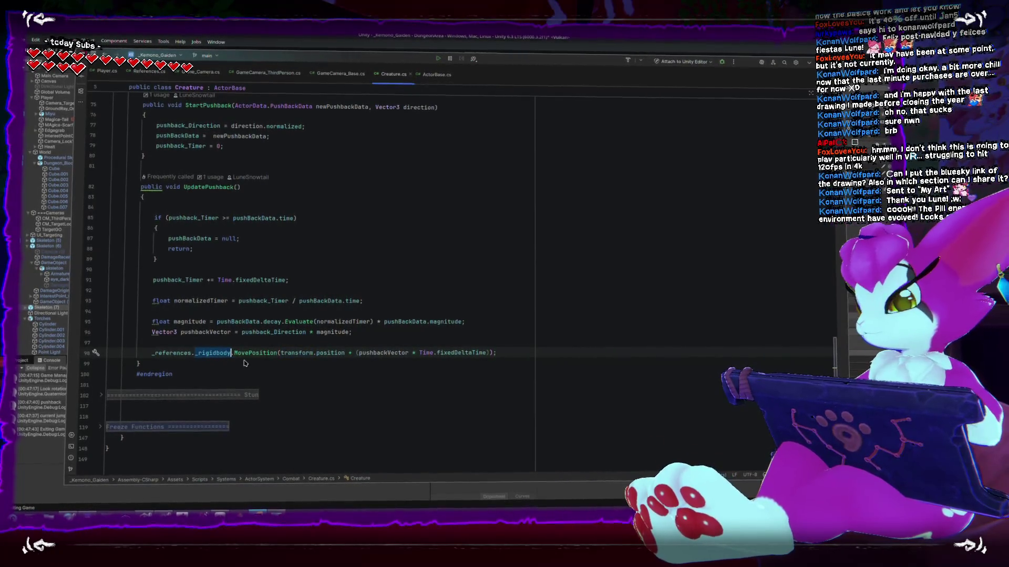
{"action": "double_click", "coordinate": [296, 353]}
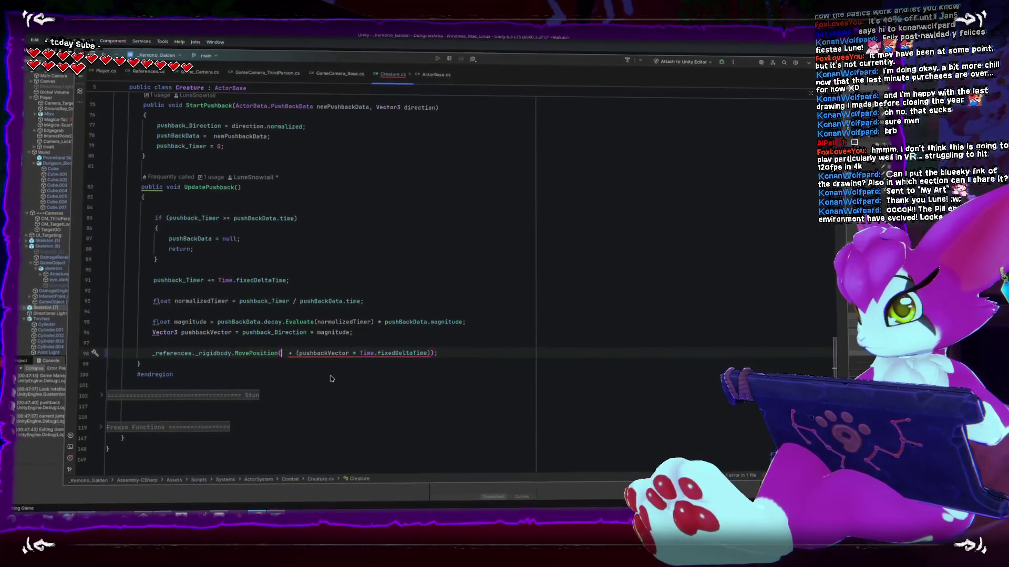
Enter _references._rigidbody.position as MovePosition's starting argument with autocomplete
{"action": "type", "text": "_ri"}
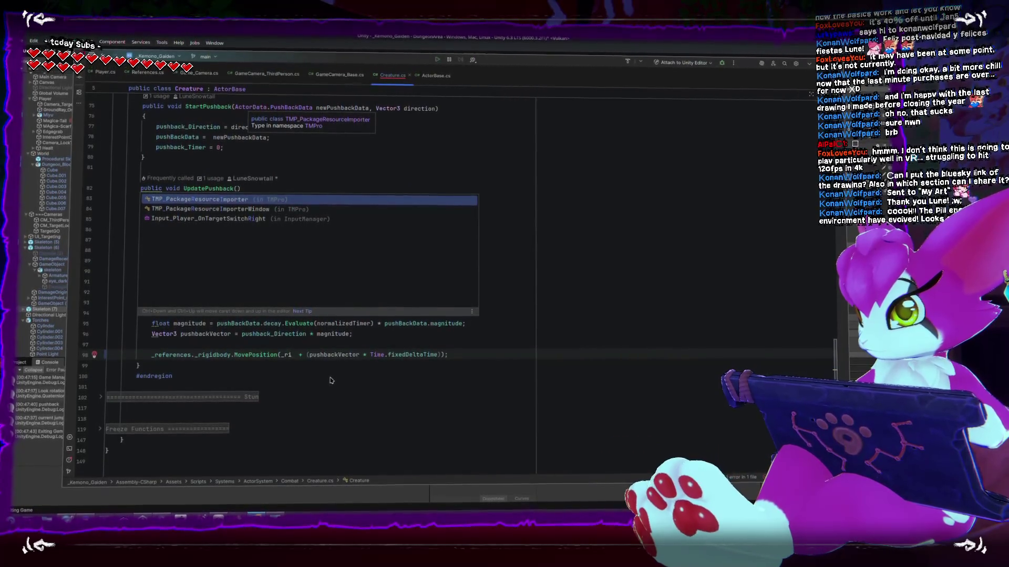
{"action": "key", "text": "BackSpace"}
{"action": "key", "text": "BackSpace"}
{"action": "key", "text": "Tab"}
{"action": "type", "text": "._"}
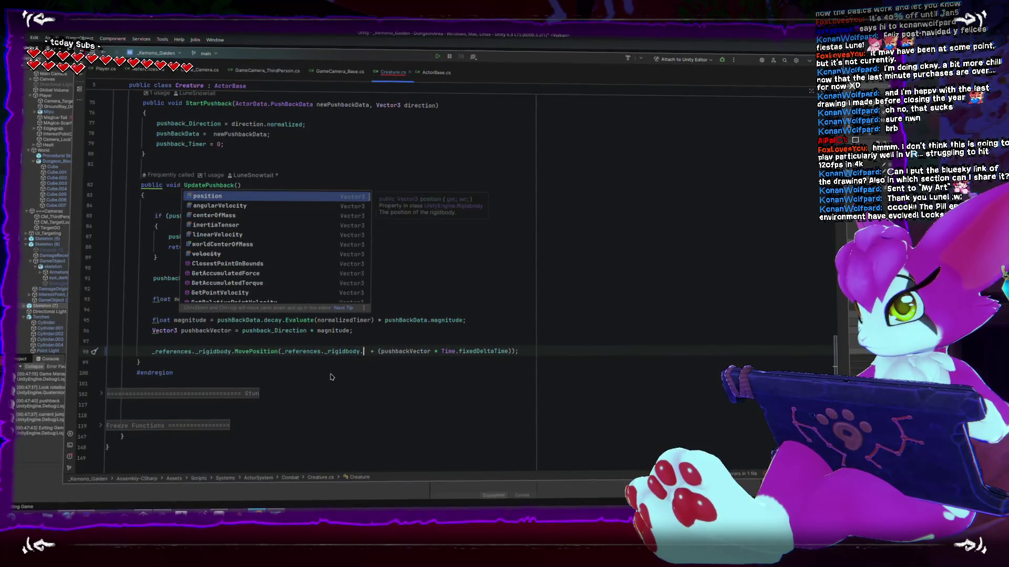
{"action": "key", "text": "Tab"}
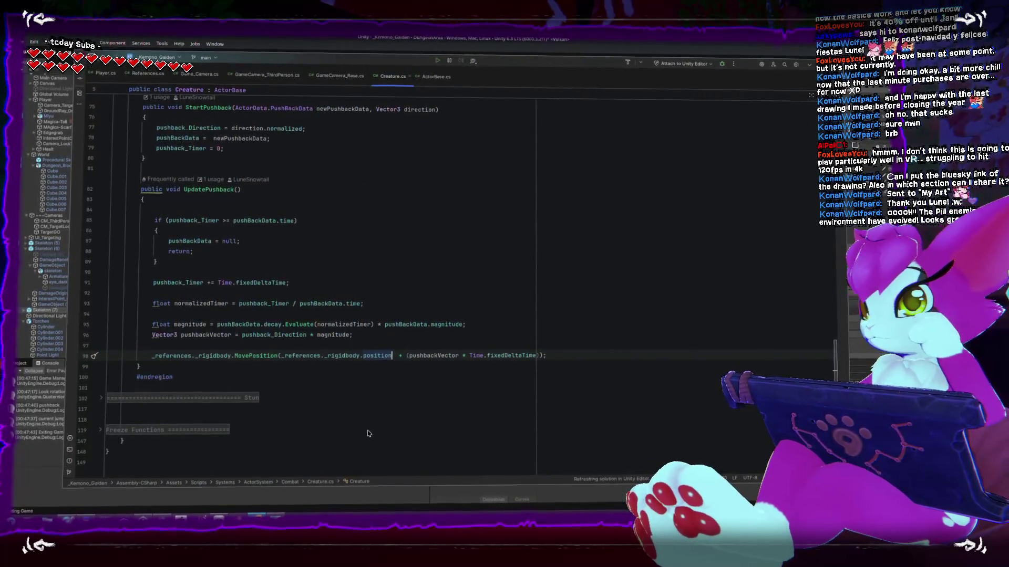
{"action": "scroll", "coordinate": [368, 433], "scroll_direction": "up", "scroll_amount": 1}
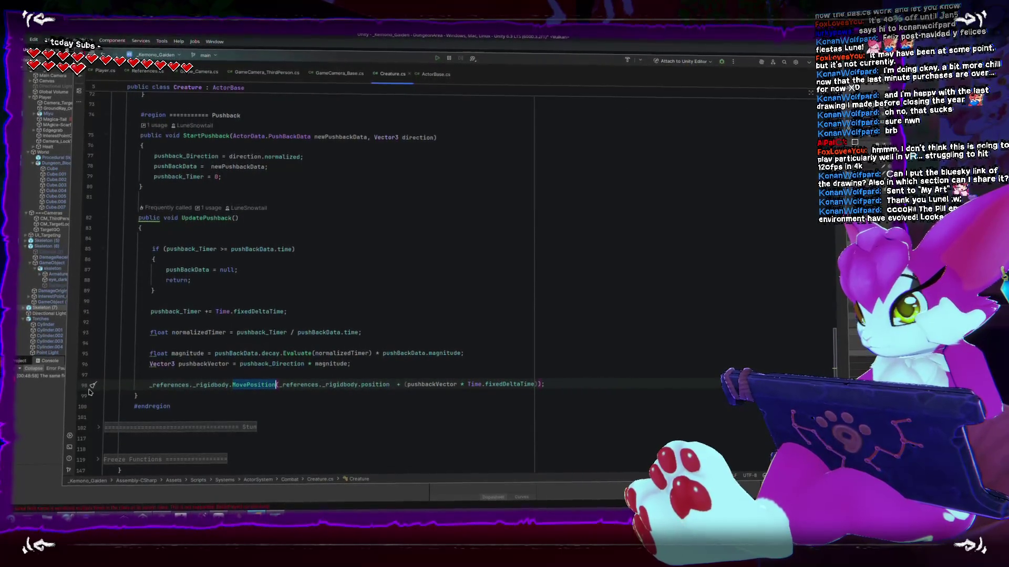
Return to Unity and run two short play sessions, widening the game view
{"action": "left_click", "coordinate": [29, 395]}
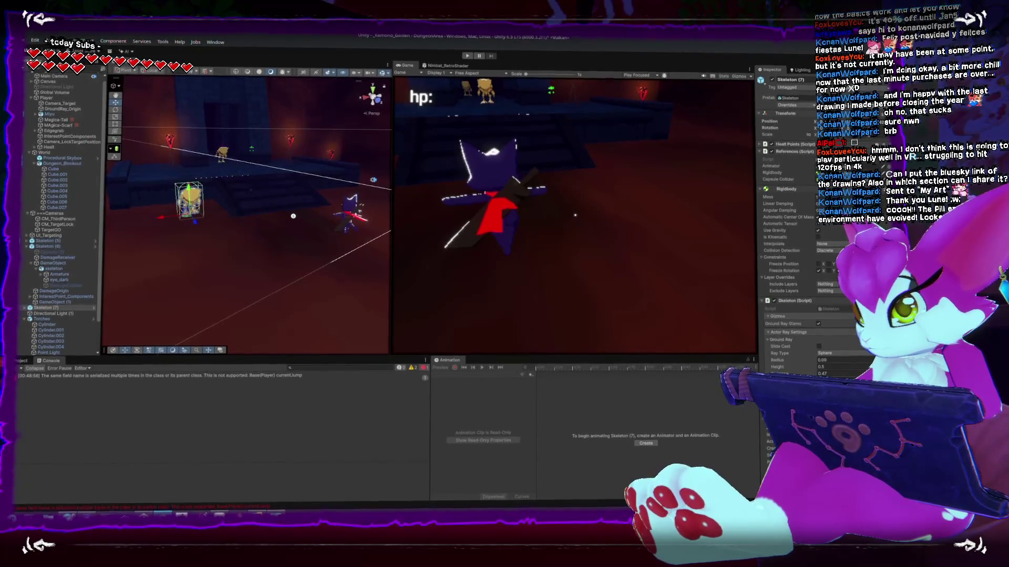
{"action": "left_click", "coordinate": [467, 59]}
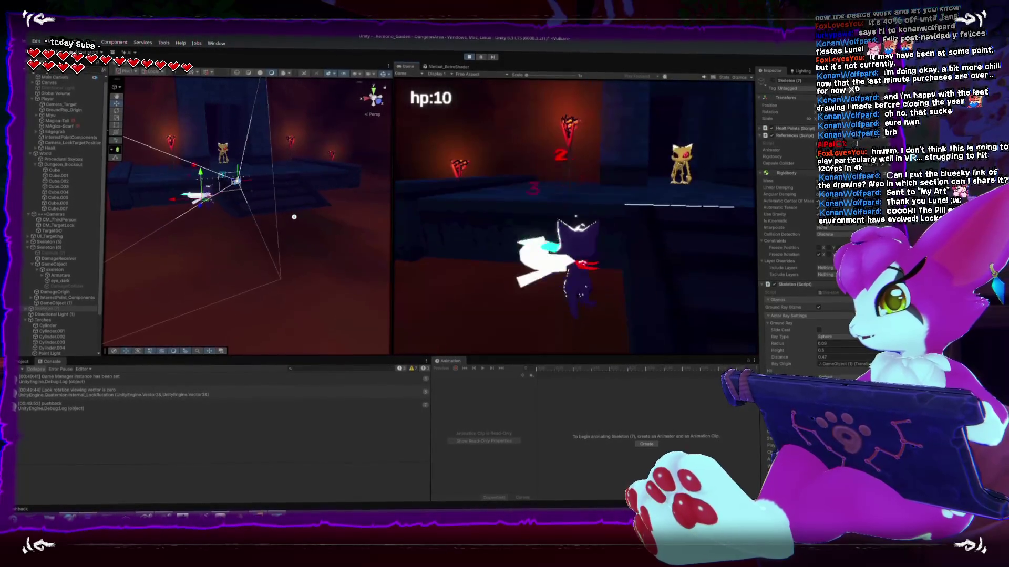
{"action": "key", "text": "Escape"}
{"action": "left_click", "coordinate": [566, 237]}
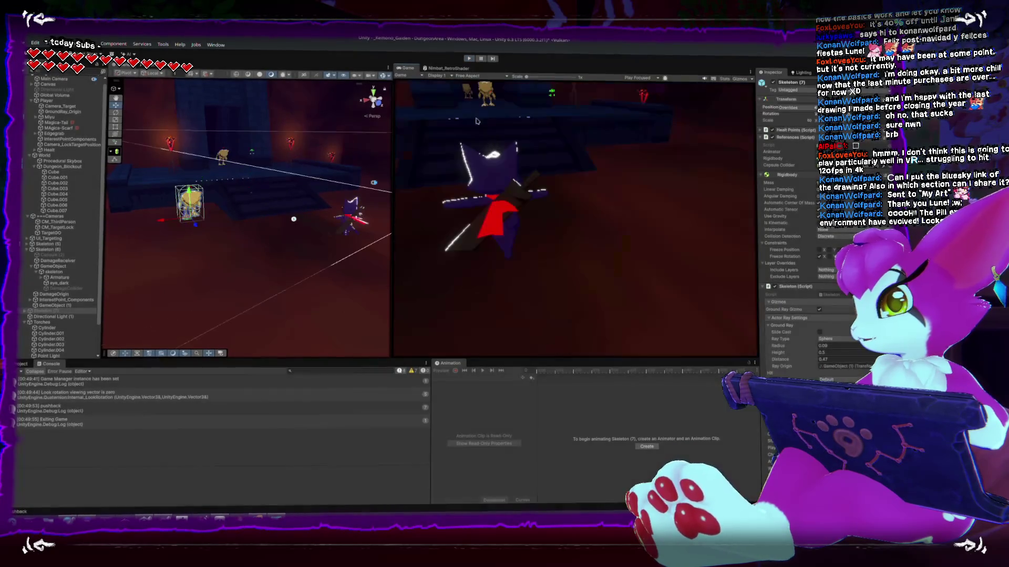
{"action": "left_click", "coordinate": [469, 59]}
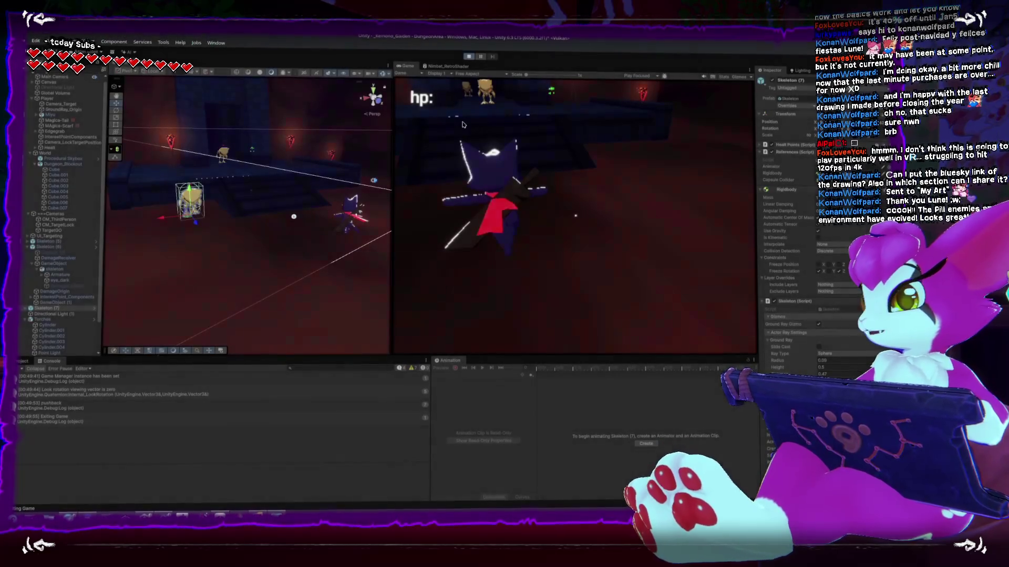
{"action": "left_click", "coordinate": [390, 201]}
{"action": "left_click_drag", "start_coordinate": [387, 210], "coordinate": [300, 210]}
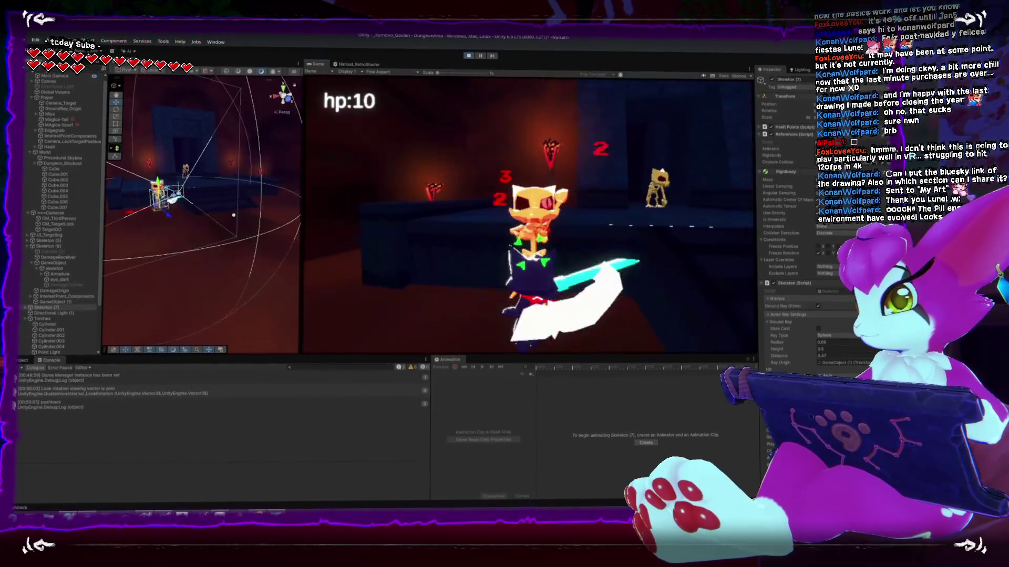
{"action": "key", "text": "Escape"}
{"action": "left_click", "coordinate": [468, 57]}
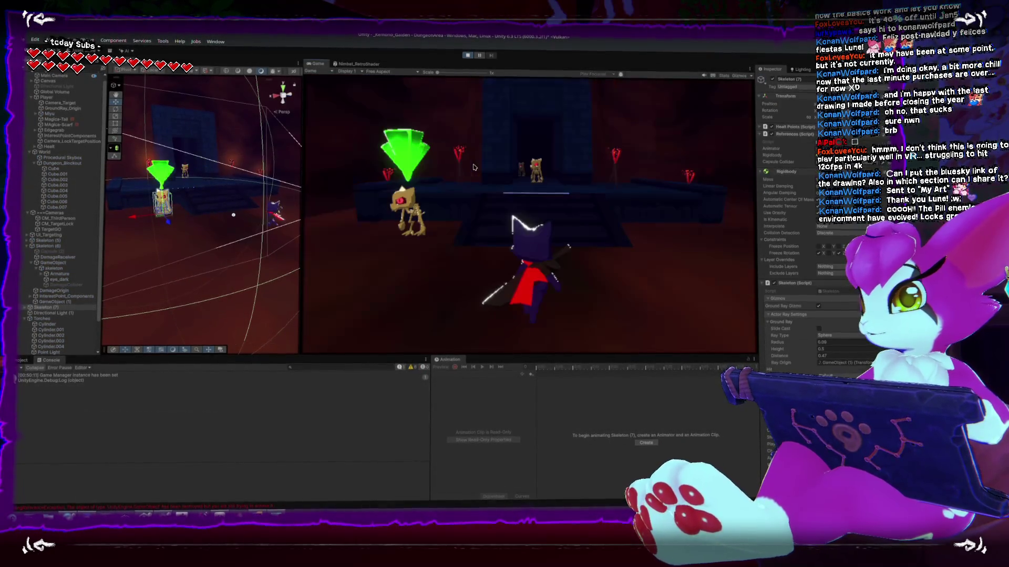
Attack a skeleton to test pushback, then move a skeleton into view and maximize the Game view
{"action": "key", "text": "w"}
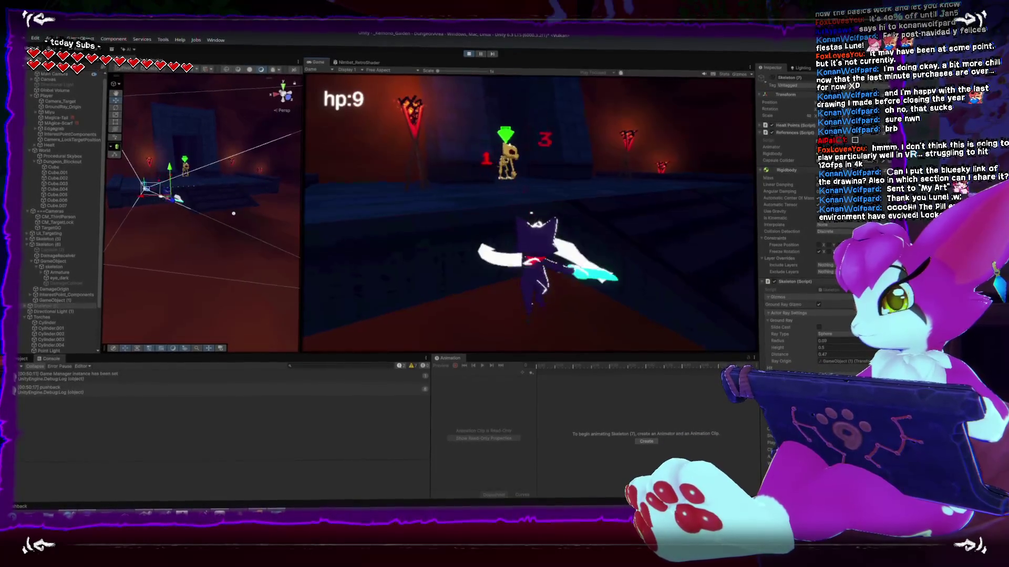
{"action": "key", "text": "Escape"}
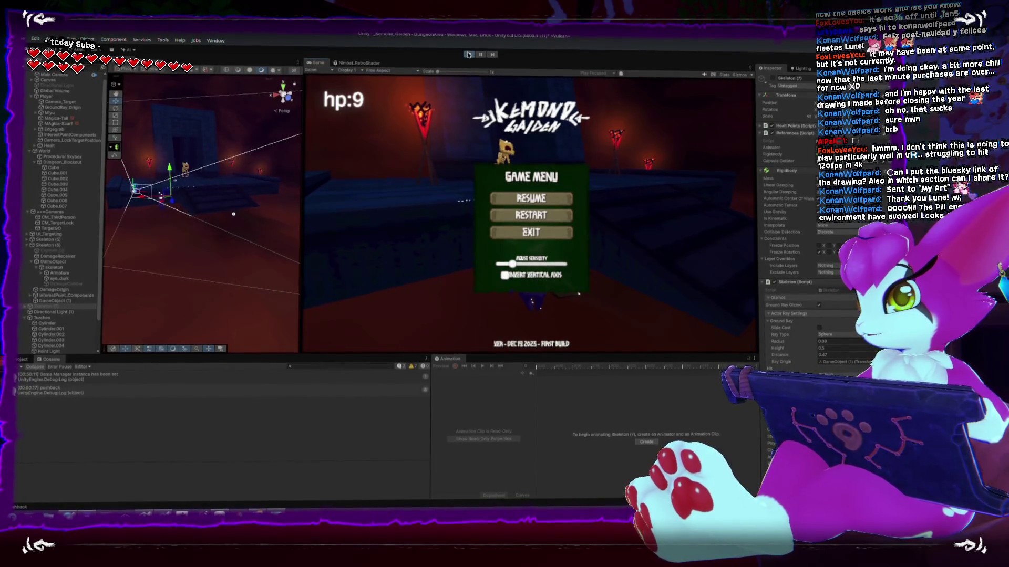
{"action": "left_click", "coordinate": [467, 55]}
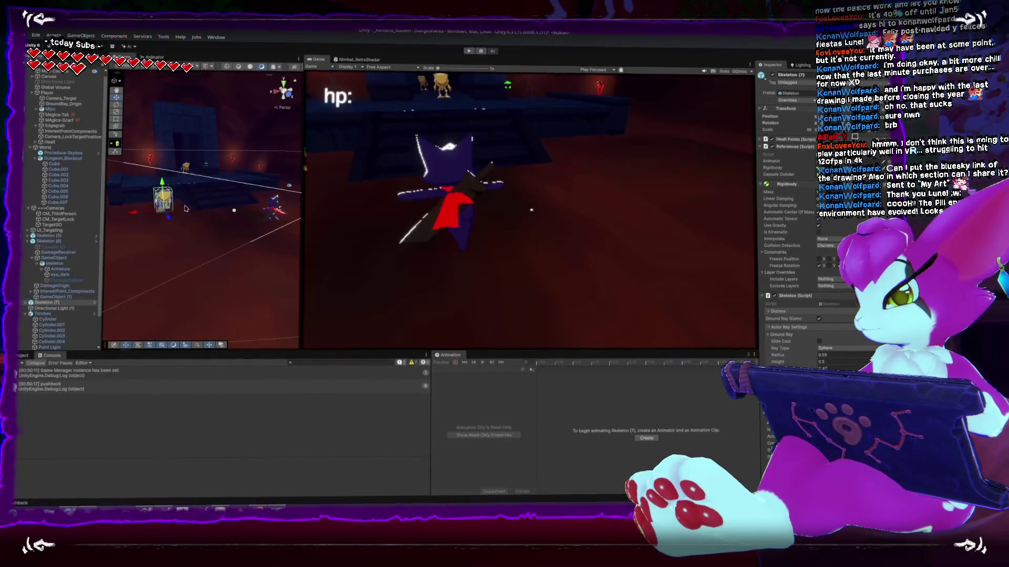
{"action": "left_click_drag", "start_coordinate": [185, 208], "coordinate": [201, 281]}
{"action": "left_click_drag", "start_coordinate": [169, 241], "coordinate": [168, 226]}
{"action": "key", "text": "shift+space"}
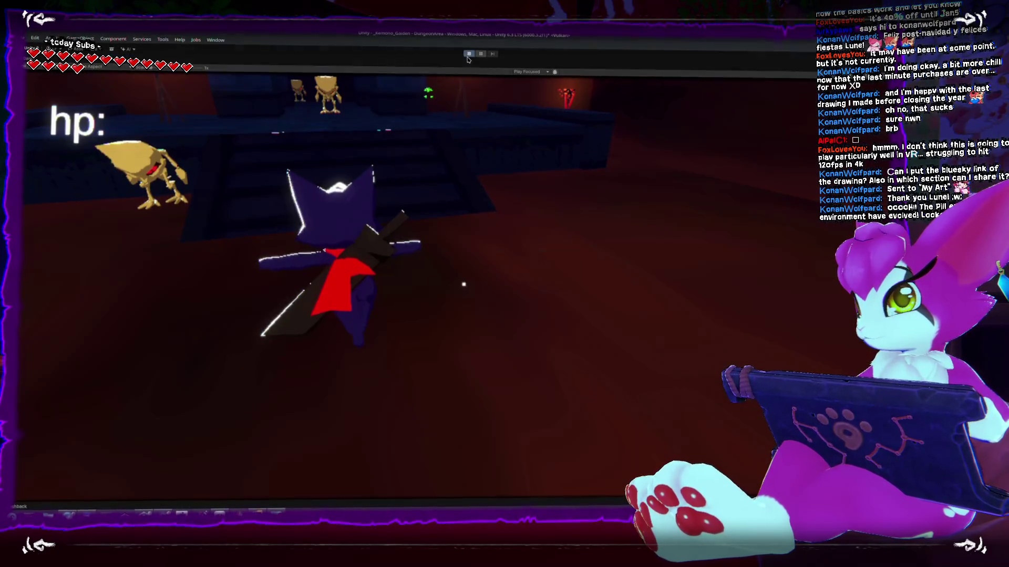
Play in the maximized game view, restart from the pause menu, then stop Play mode
{"action": "left_click", "coordinate": [468, 57]}
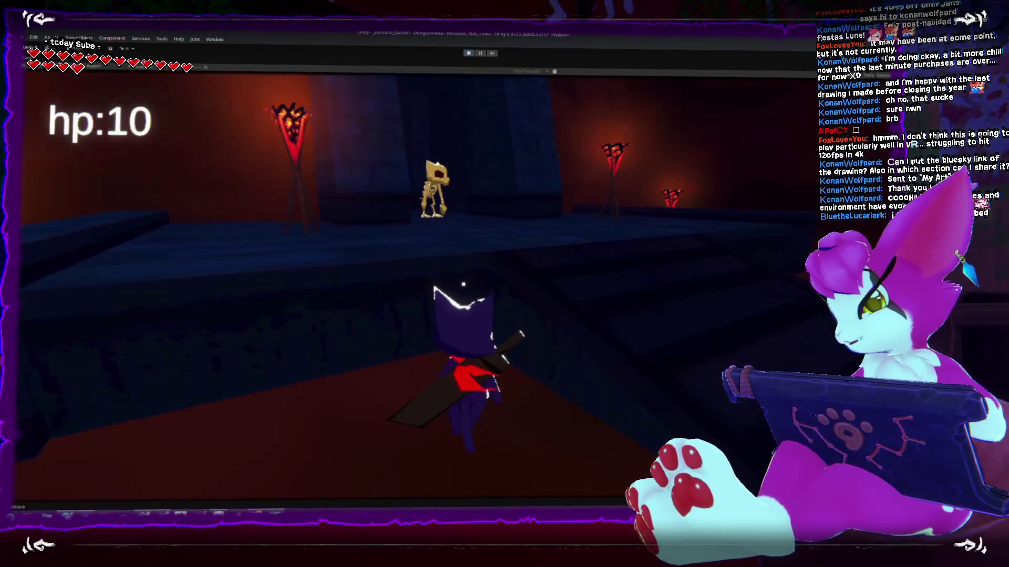
{"action": "key", "text": "Escape"}
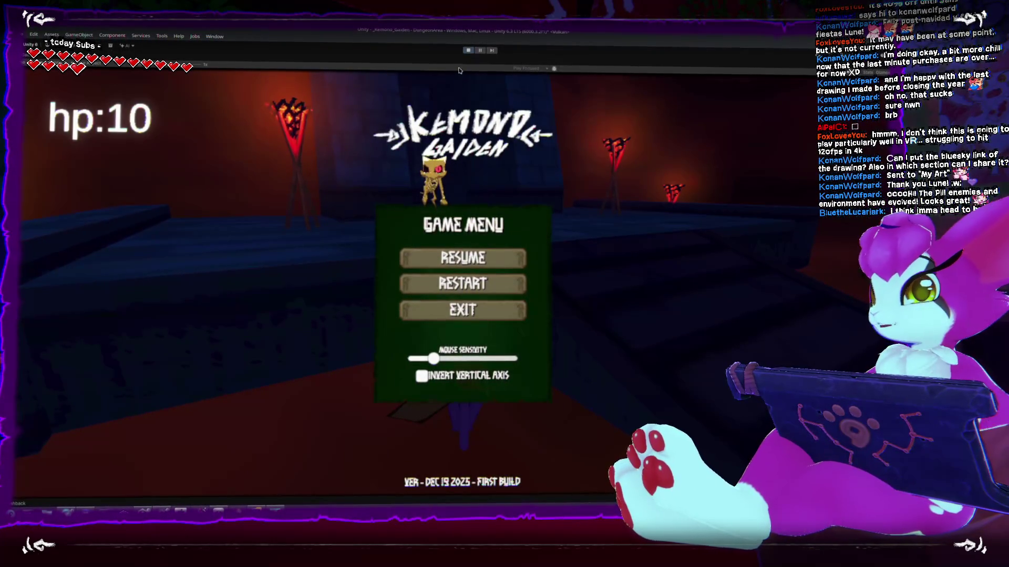
{"action": "left_click", "coordinate": [463, 284]}
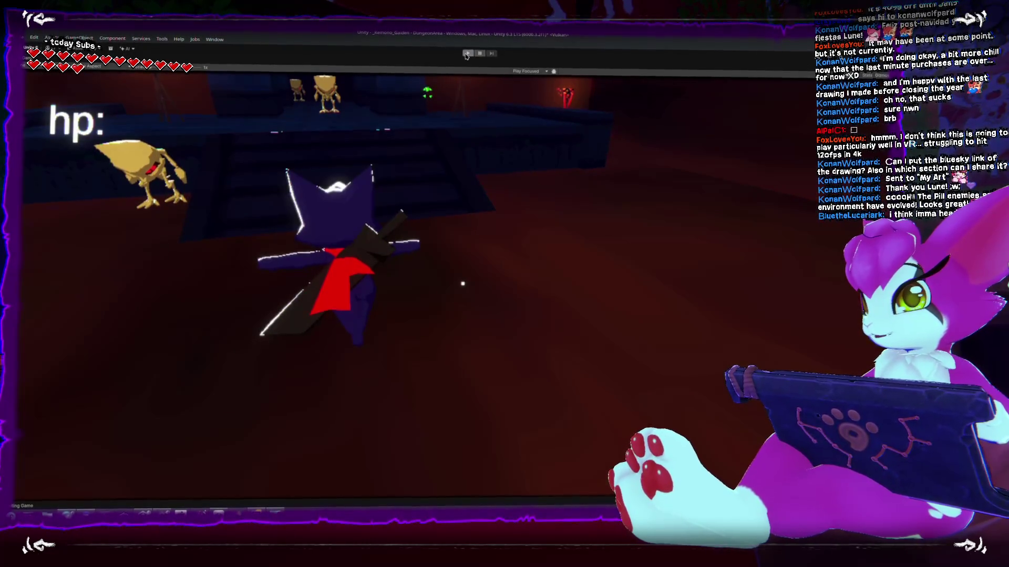
{"action": "left_click", "coordinate": [465, 54]}
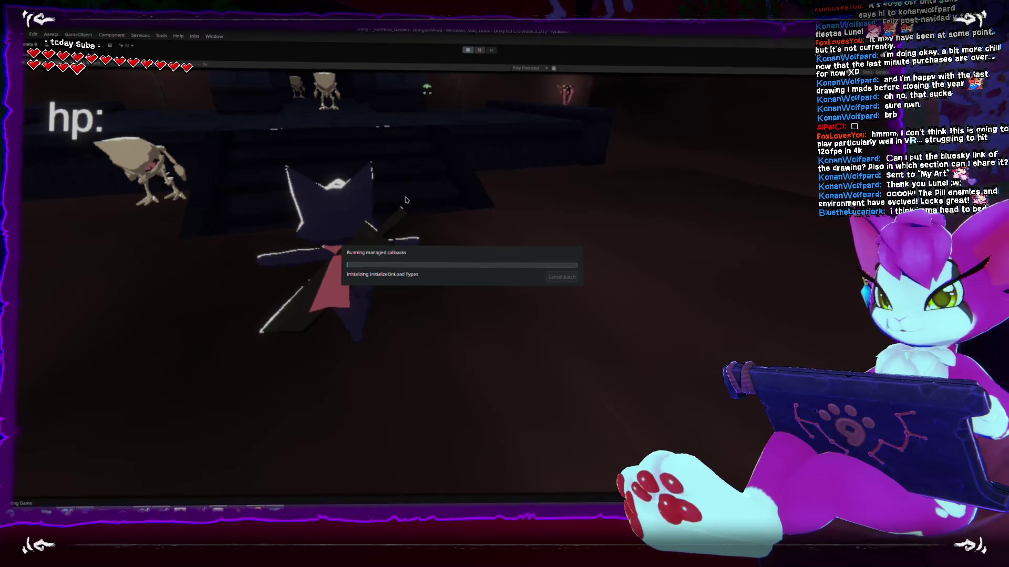
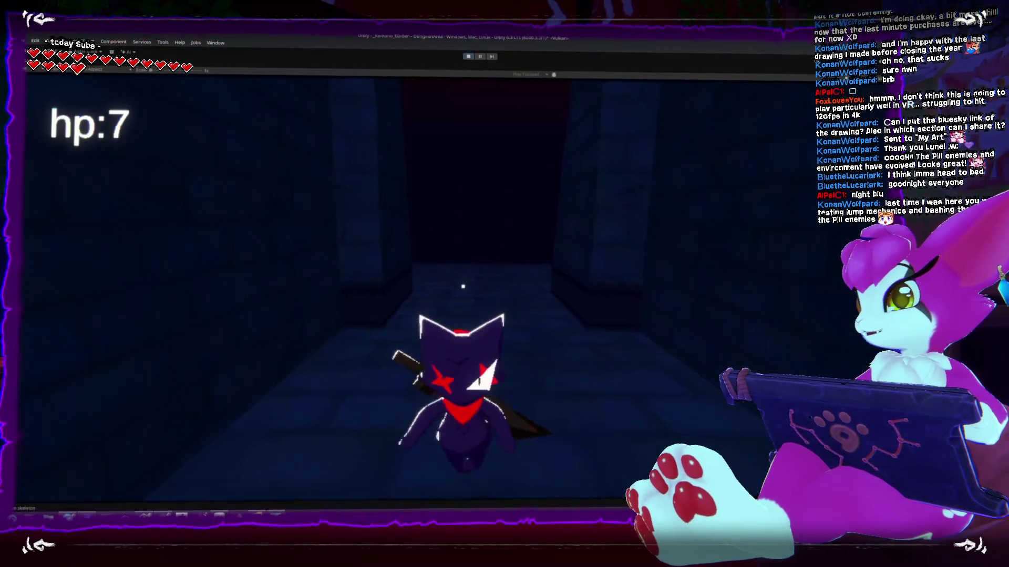
Swing the sword, then walk the character through the doorway and across the dark platform
{"action": "left_click", "coordinate": [463, 286]}
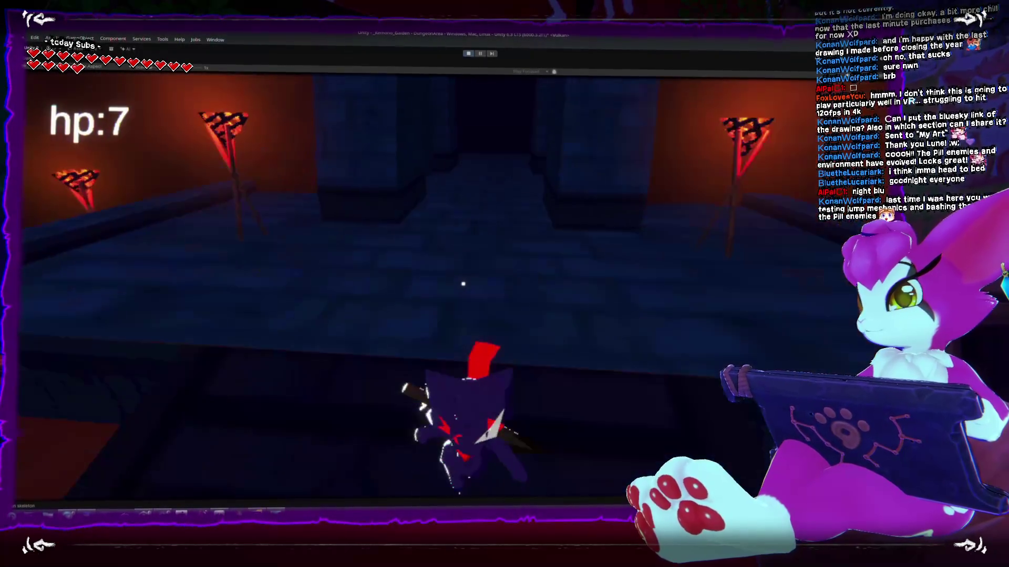
{"action": "key", "text": "w"}
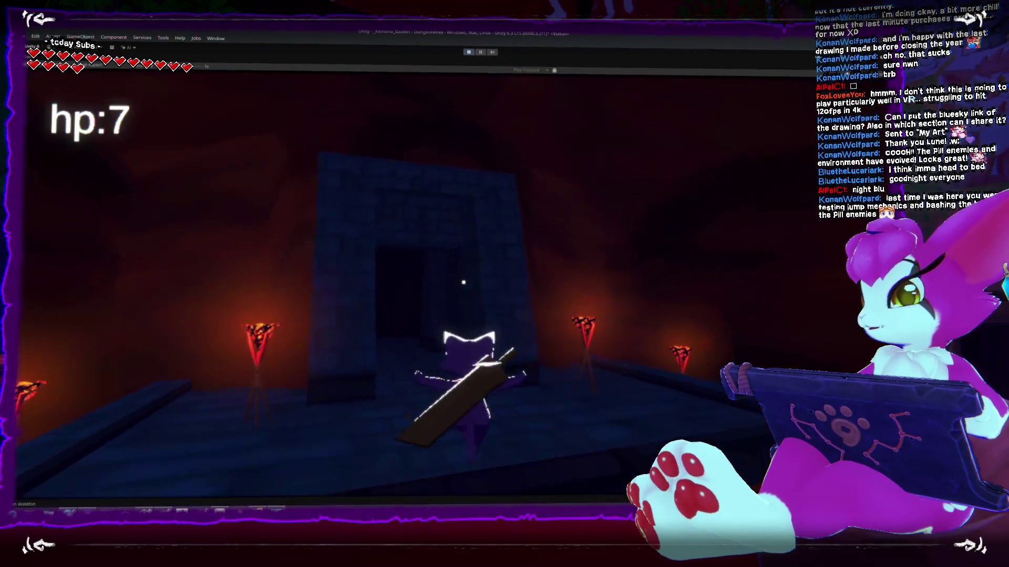
{"action": "key", "text": "w"}
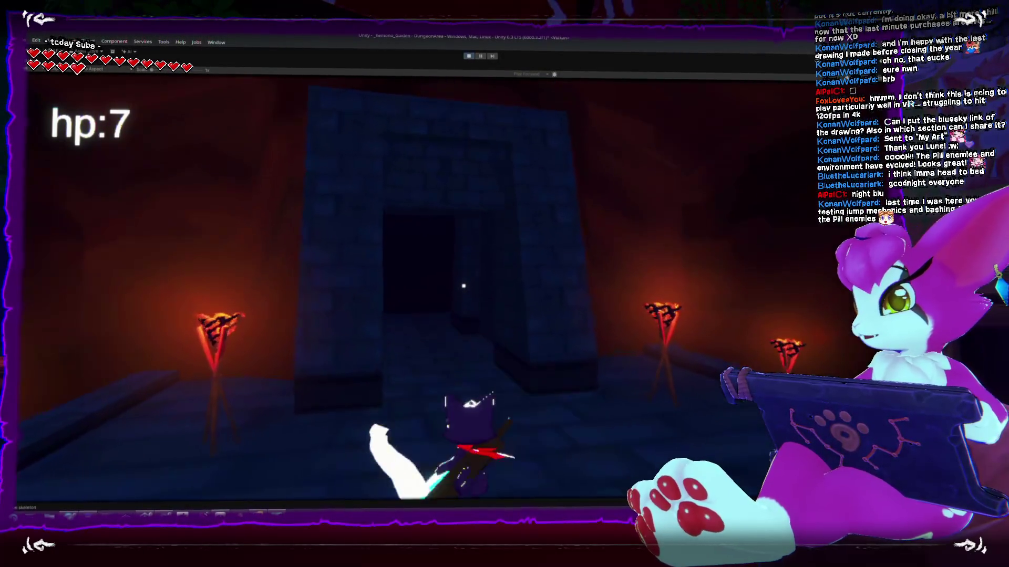
{"action": "key", "text": "w"}
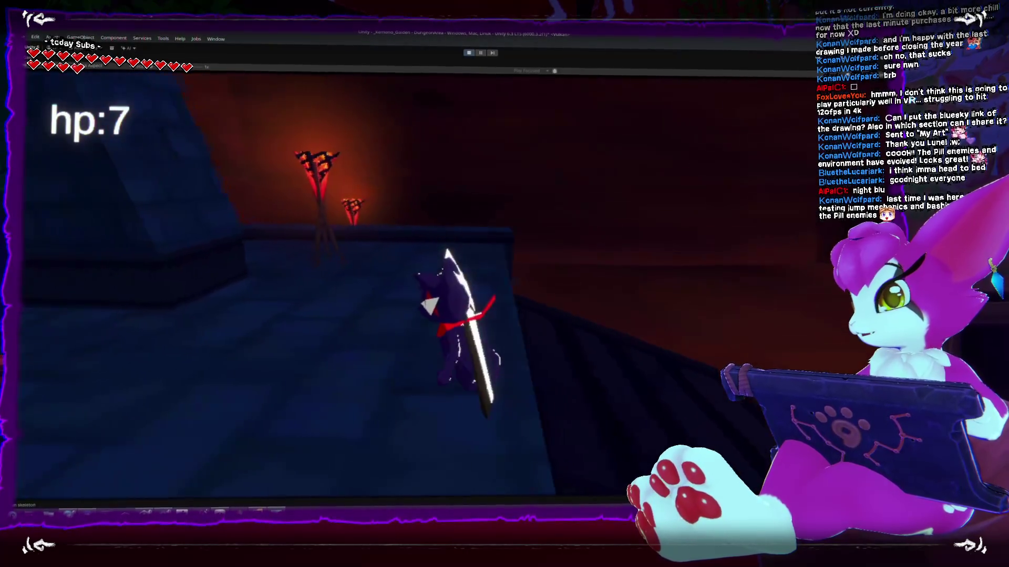
{"action": "key", "text": "w"}
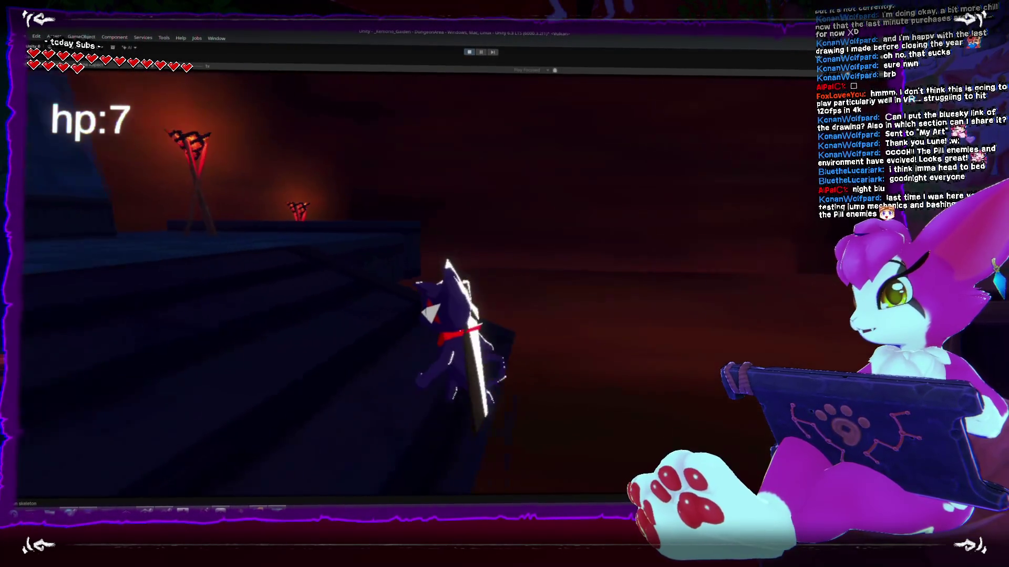
{"action": "key", "text": "w"}
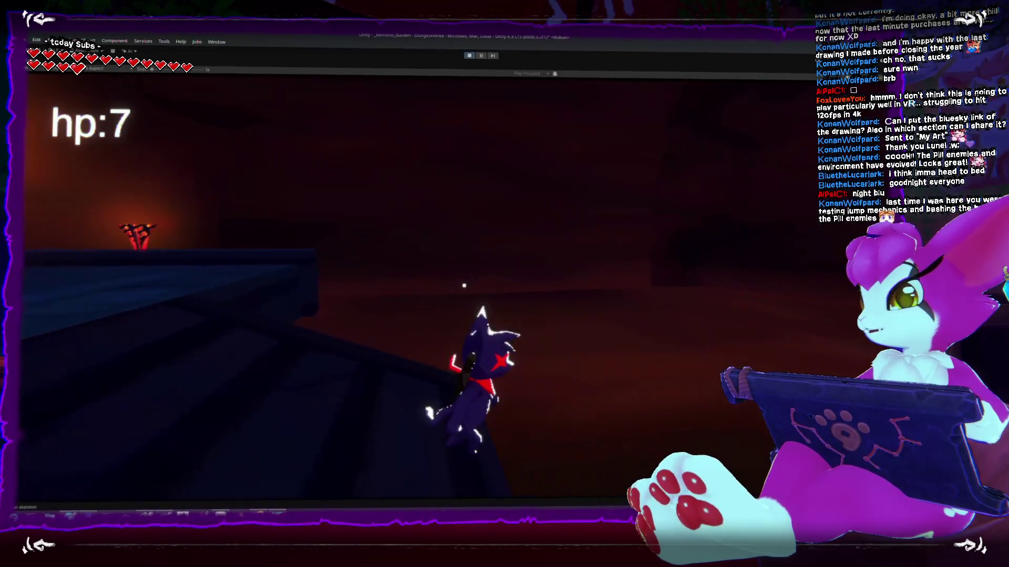
{"action": "key", "text": "w"}
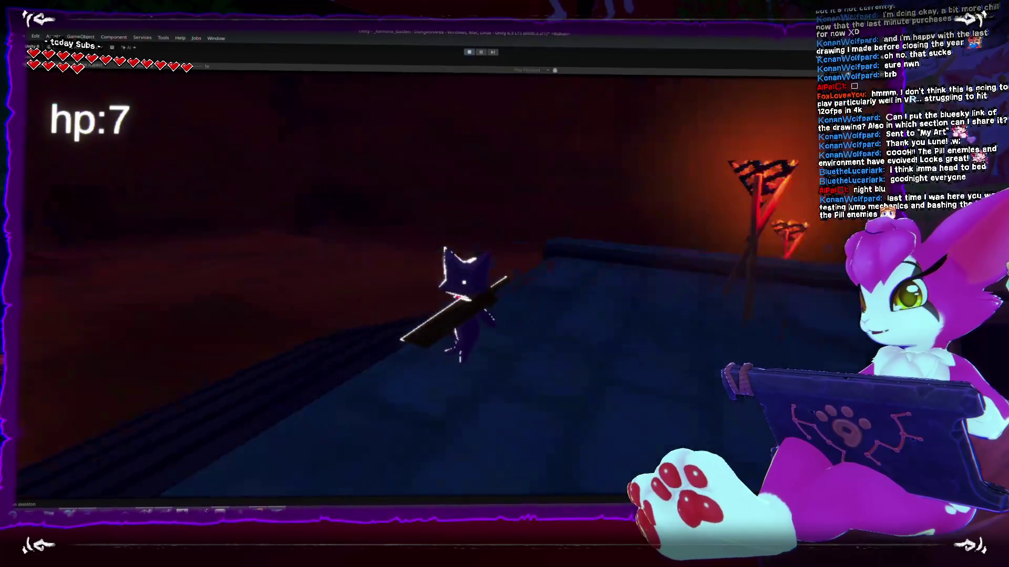
{"action": "key", "text": "w"}
{"action": "key", "text": "w"}
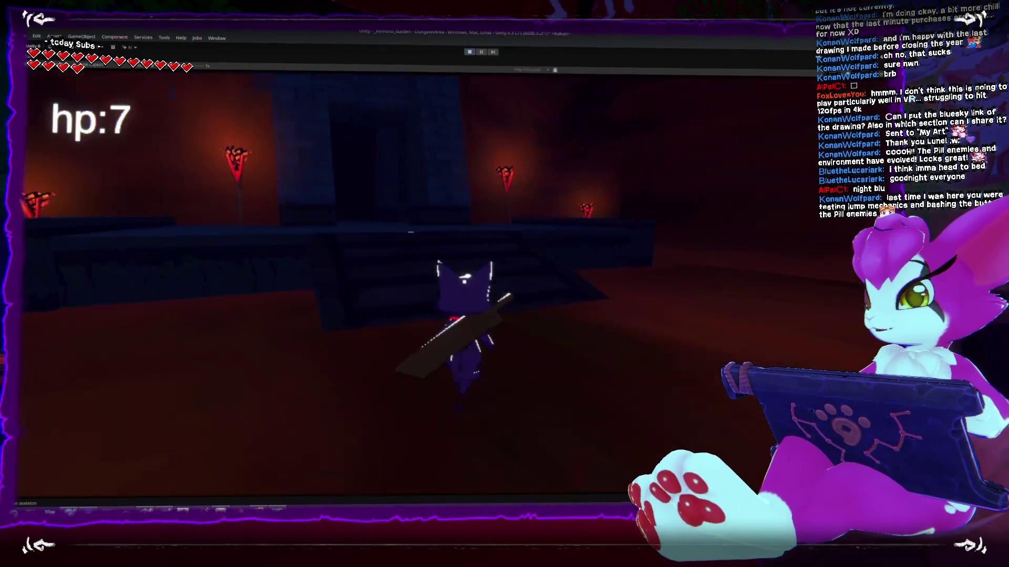
Turn the character back and climb the stairs into the next room
{"action": "key", "text": "s"}
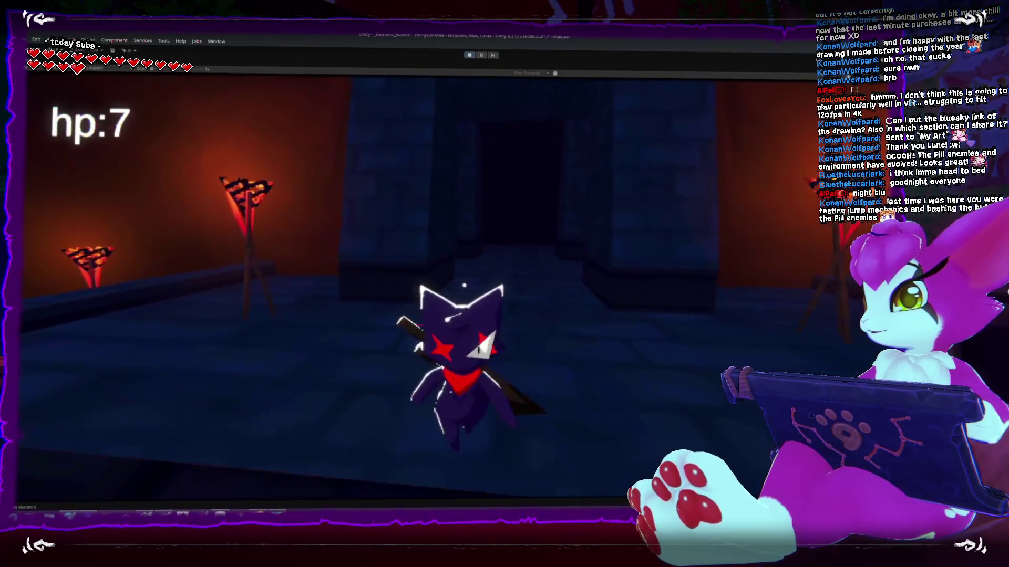
{"action": "key", "text": "s"}
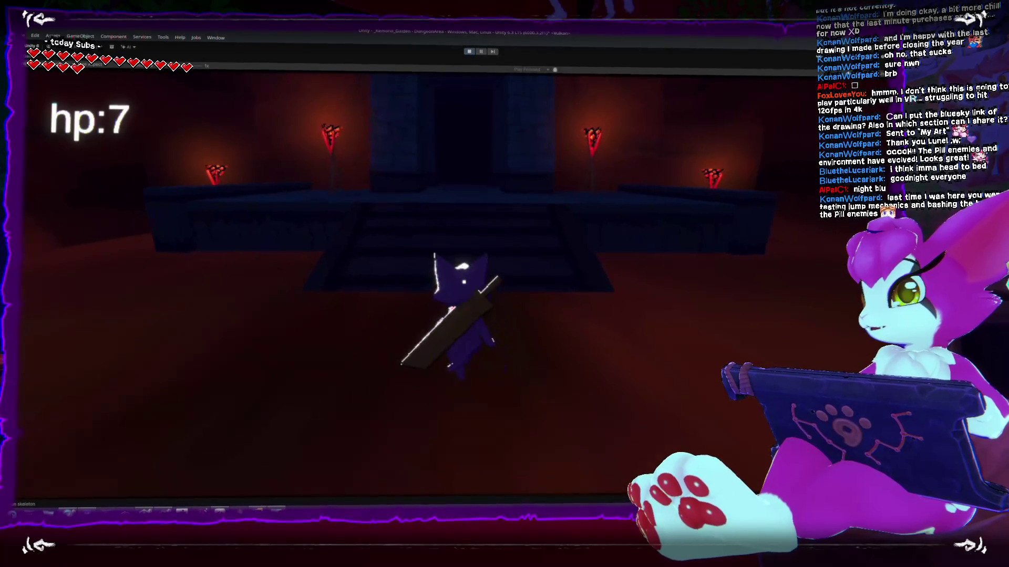
{"action": "key", "text": "w"}
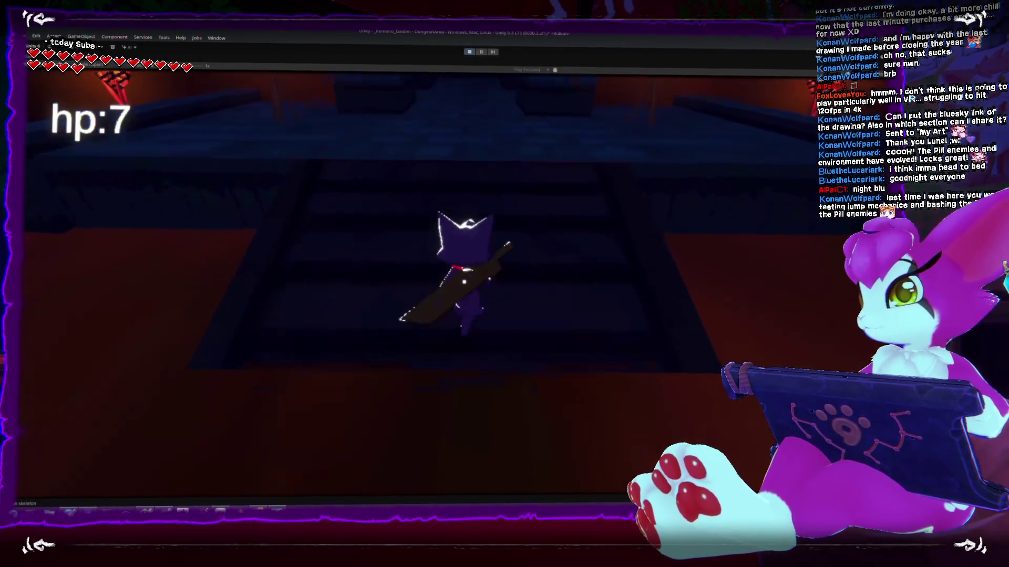
{"action": "key", "text": "w"}
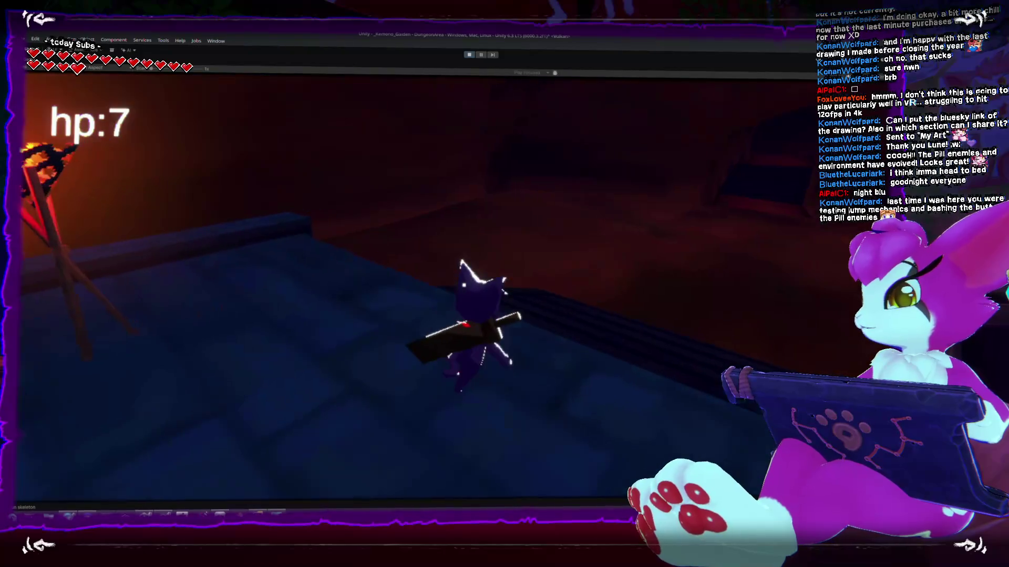
{"action": "key", "text": "w"}
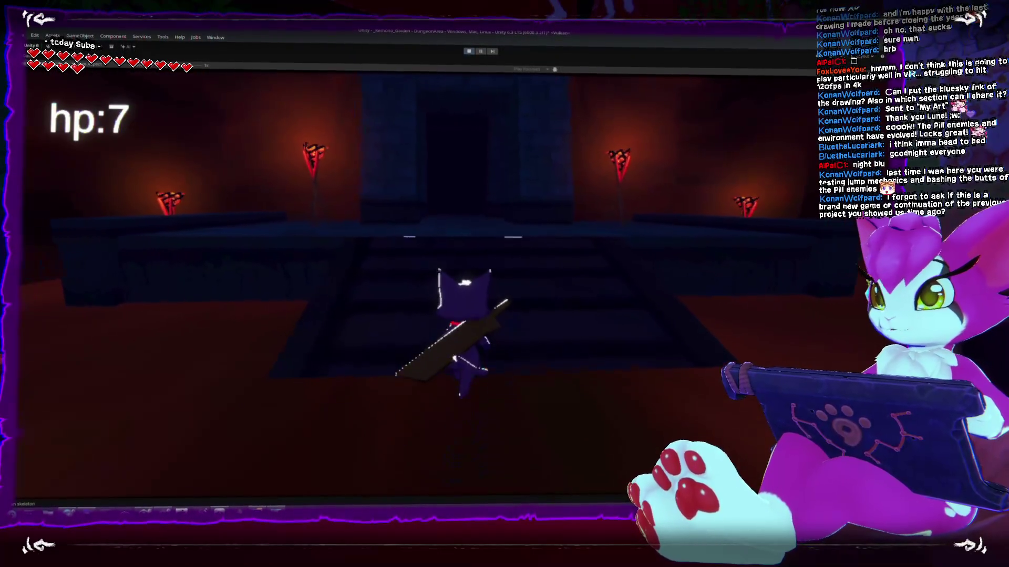
{"action": "key", "text": "w"}
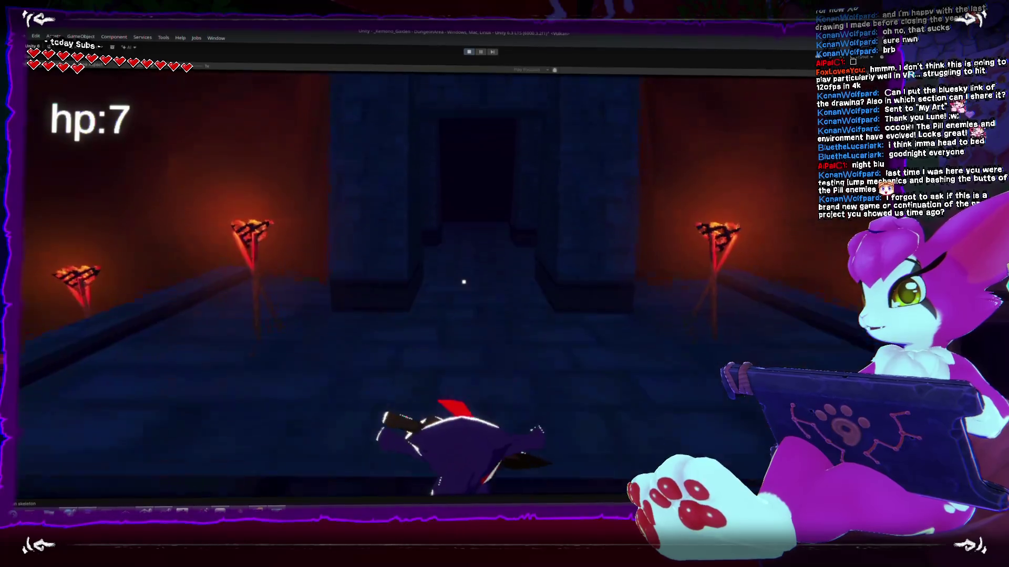
{"action": "key", "text": "w"}
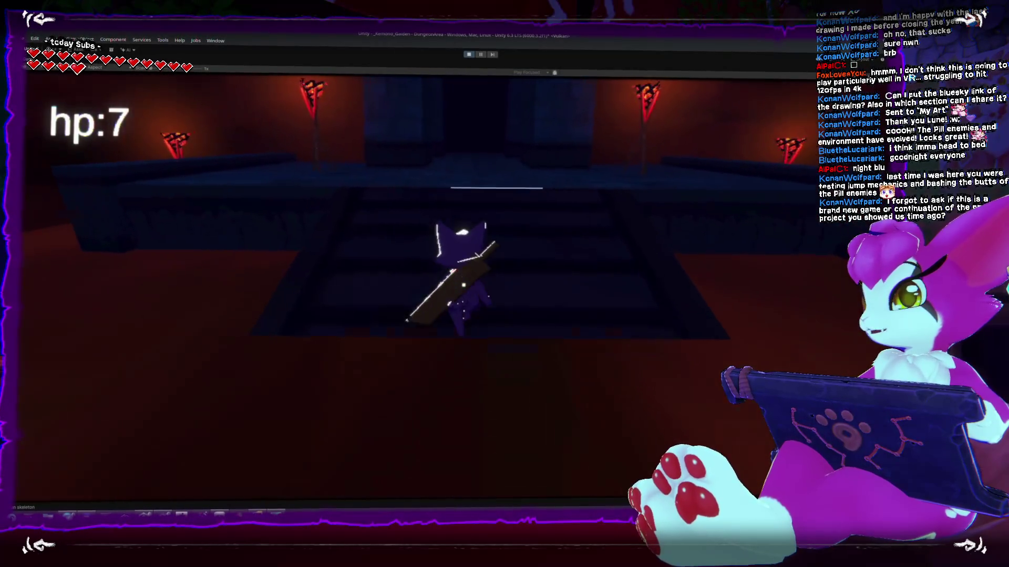
{"action": "key", "text": "w"}
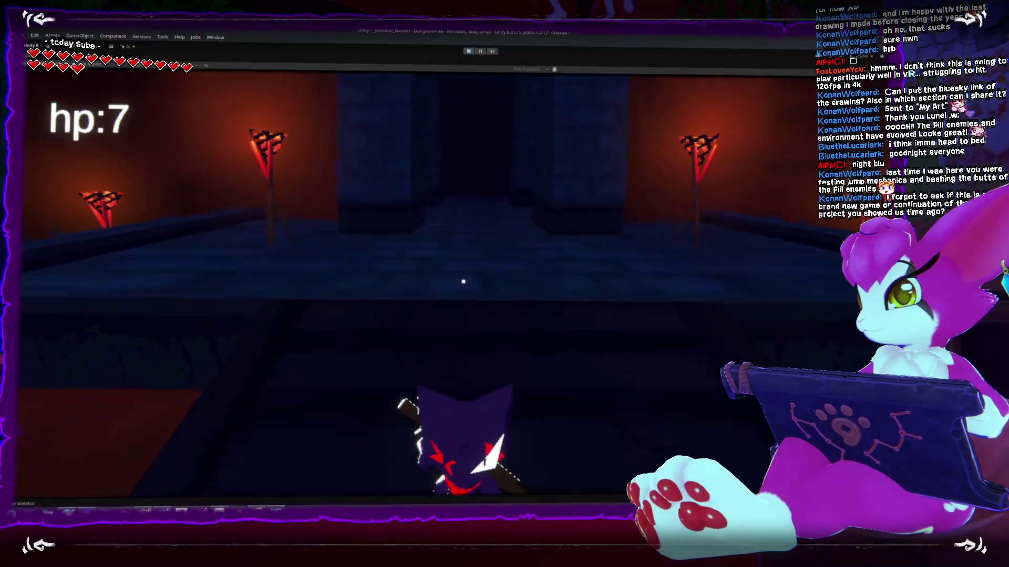
Walk down and back up the stairs, then pause with Escape to show the GAME MENU
{"action": "key", "text": "s"}
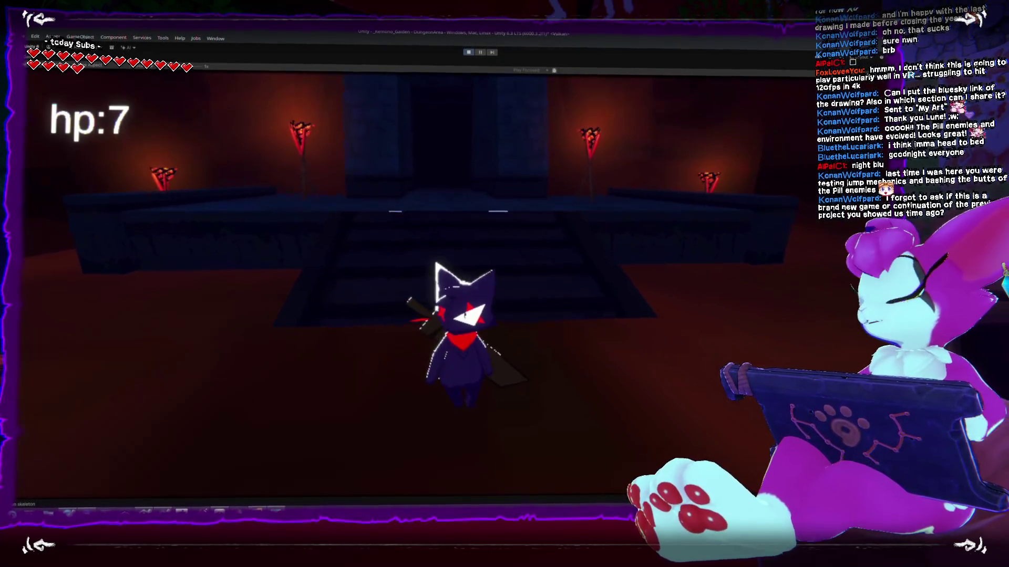
{"action": "key", "text": "w"}
{"action": "key", "text": "w"}
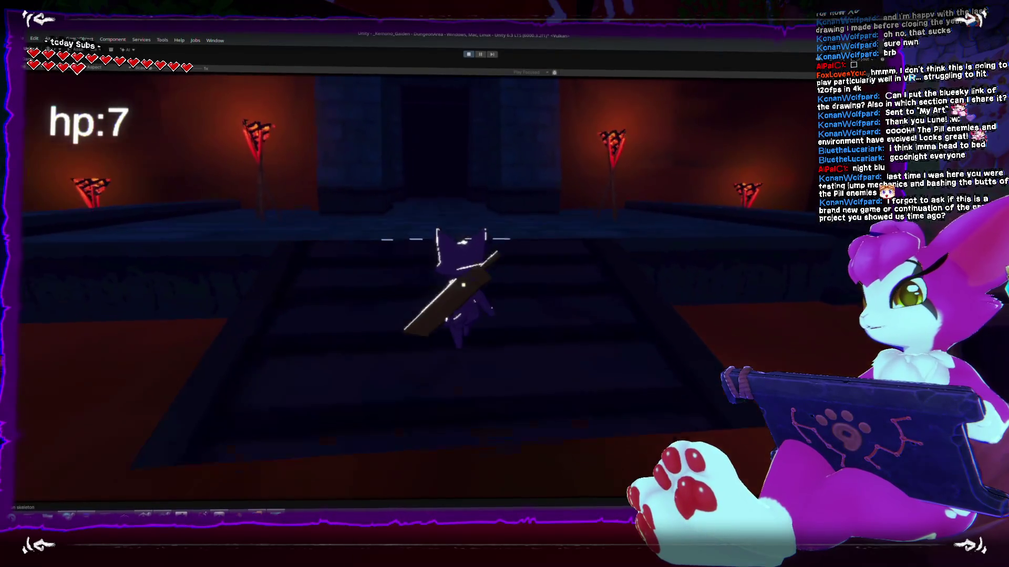
{"action": "key", "text": "w"}
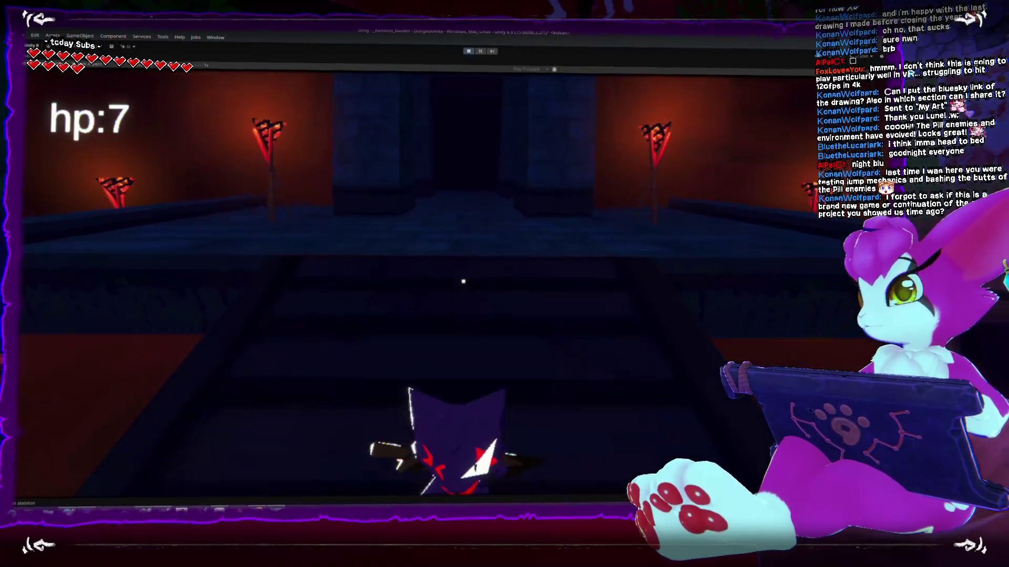
{"action": "key", "text": "s"}
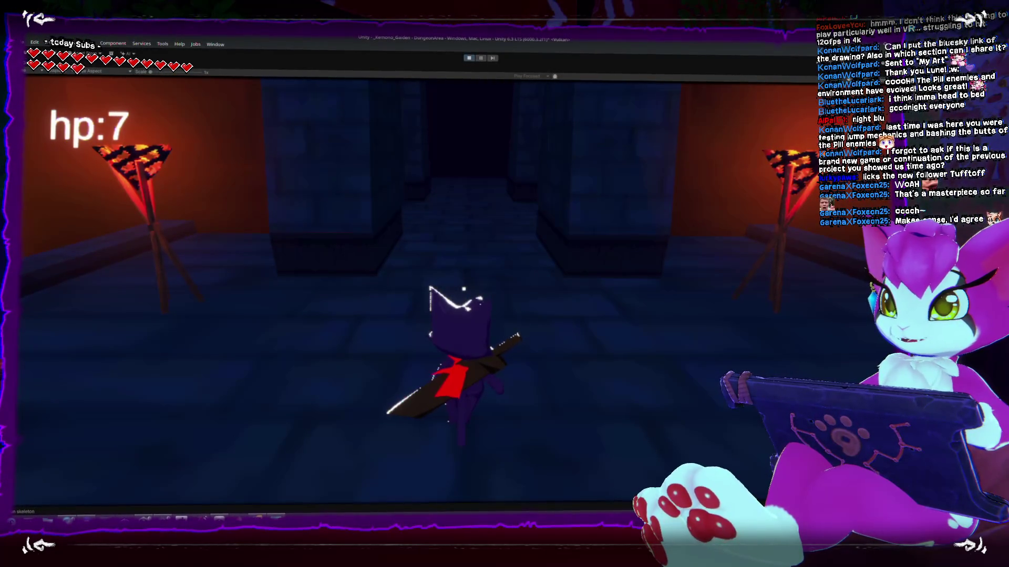
{"action": "key", "text": "Escape"}
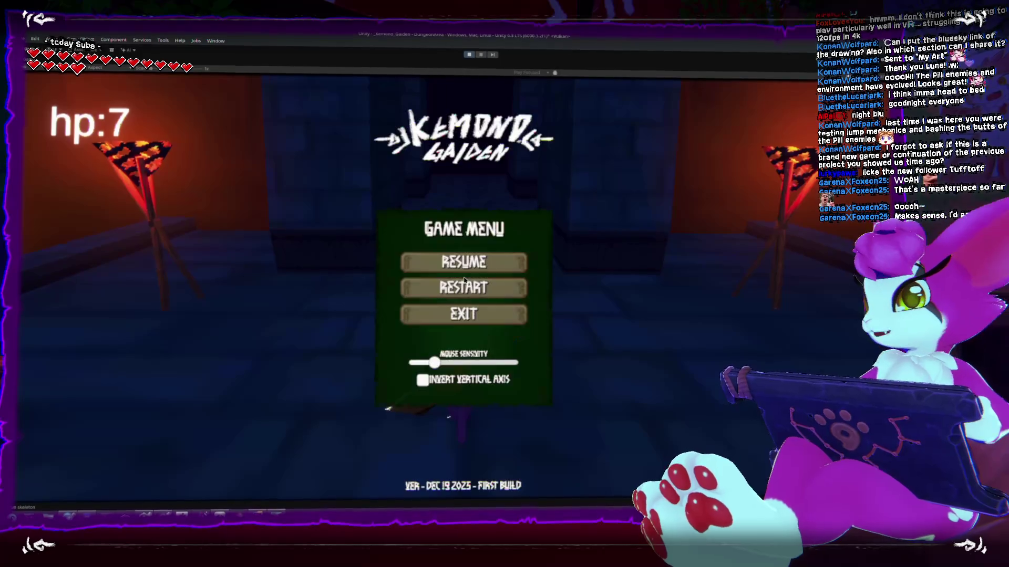
Exit the game, restart the playtest at hp 10, and reopen the pause menu with Escape
{"action": "left_click", "coordinate": [453, 317]}
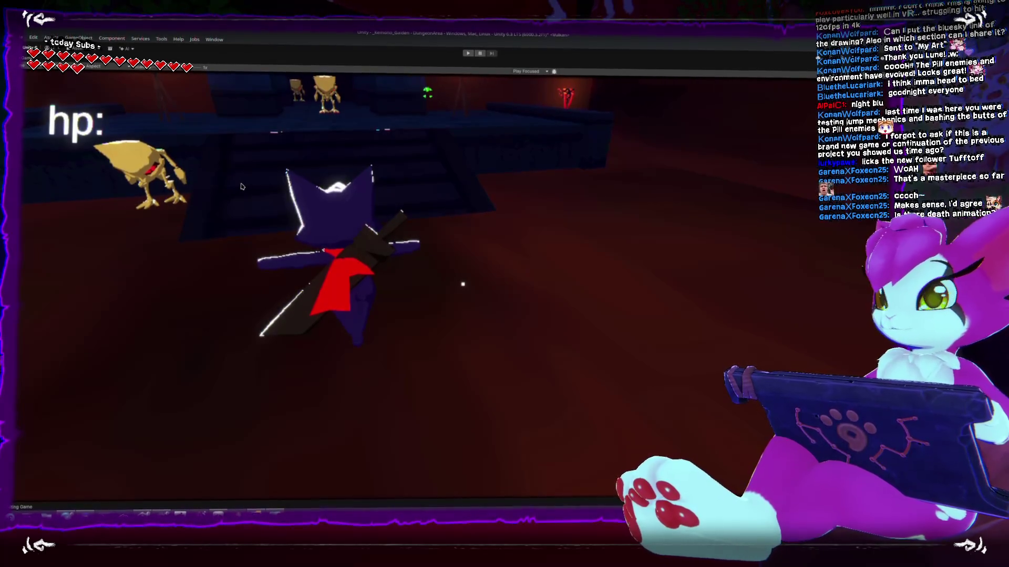
{"action": "left_click", "coordinate": [468, 57]}
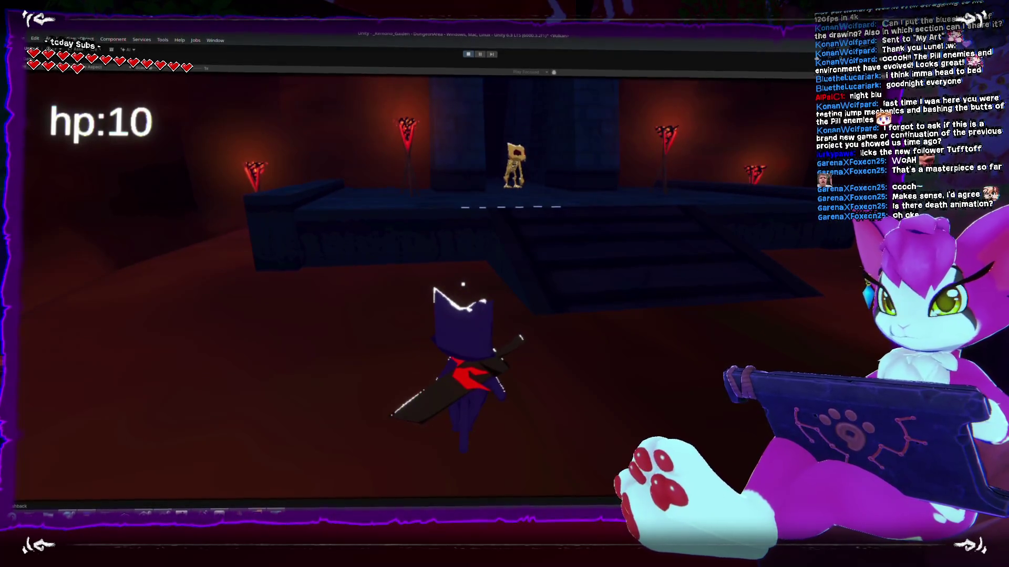
{"action": "key", "text": "Escape"}
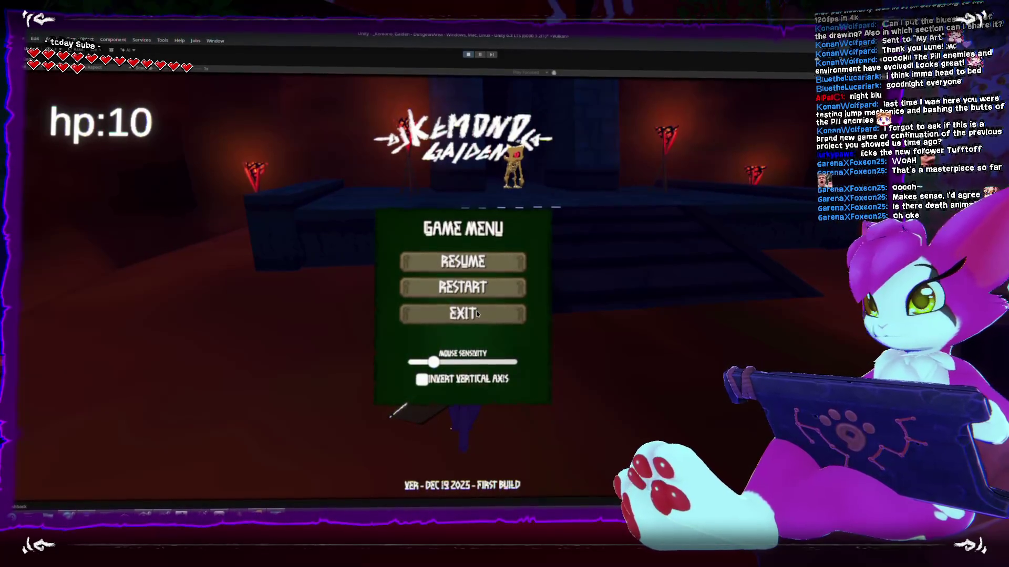
Exit the game, frame and orbit around the skeleton in the Scene view, then press Play again
{"action": "left_click", "coordinate": [477, 314]}
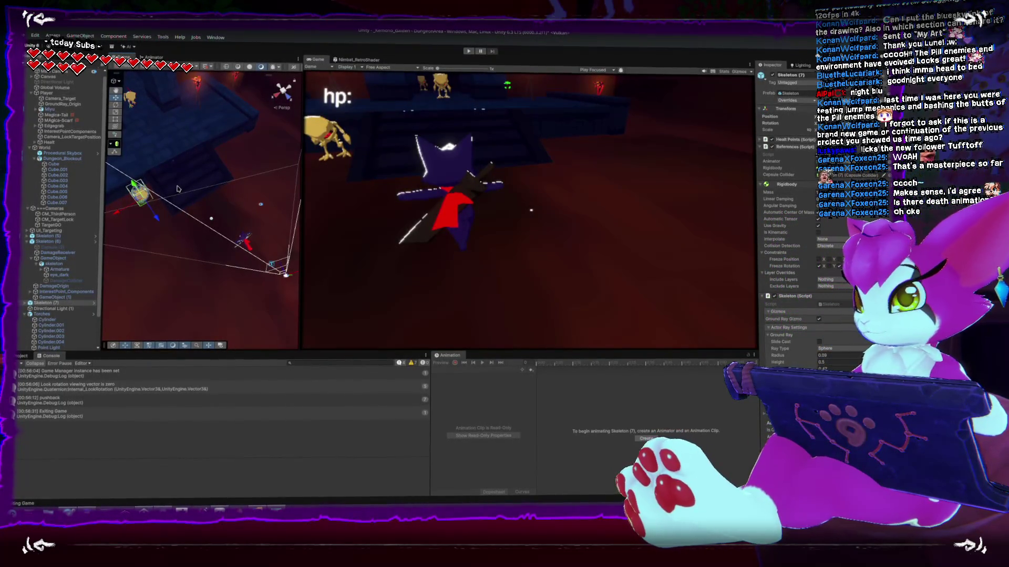
{"action": "key", "text": "f"}
{"action": "scroll", "coordinate": [218, 254], "scroll_direction": "up", "scroll_amount": 5}
{"action": "left_click_drag", "start_coordinate": [219, 137], "coordinate": [162, 196]}
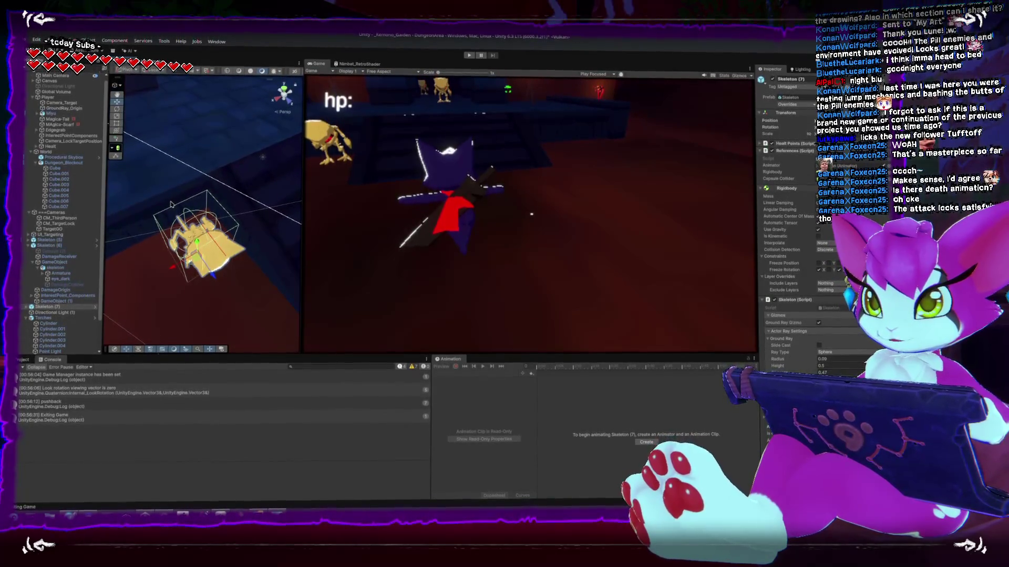
{"action": "left_click", "coordinate": [469, 54]}
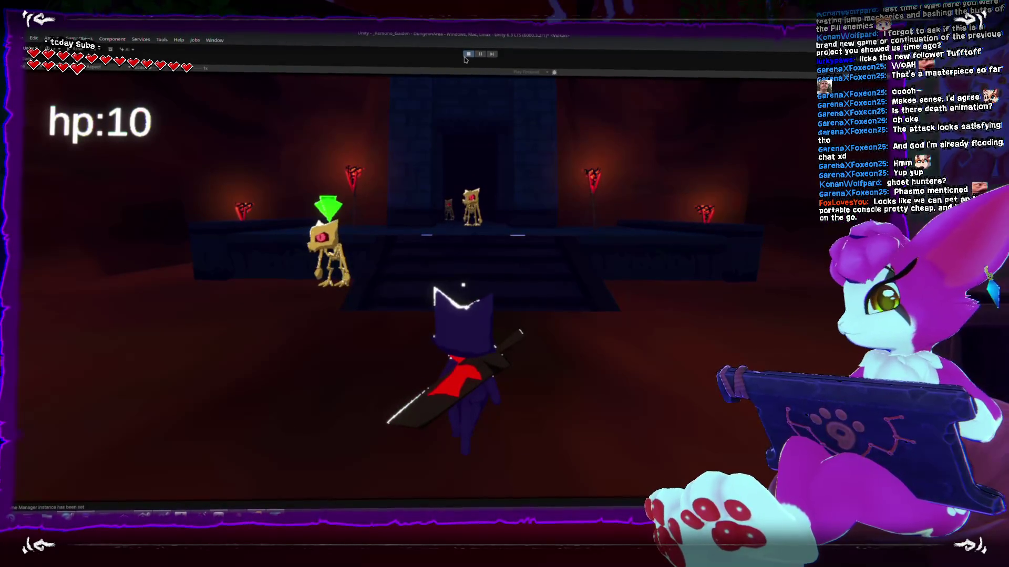
Walk the cat swordsman toward the skeletons and pause with Escape
{"action": "key", "text": "w"}
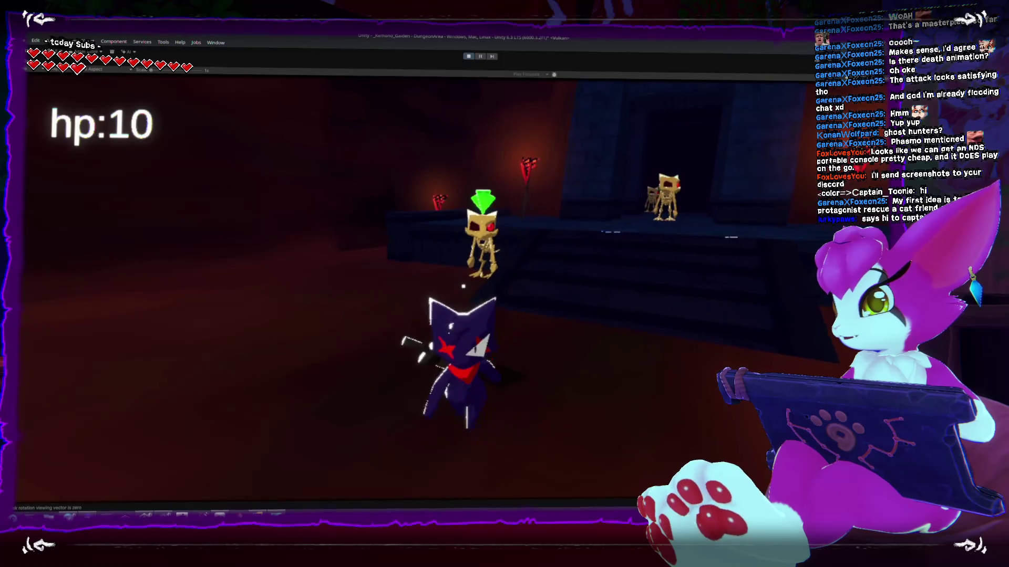
{"action": "key", "text": "Escape"}
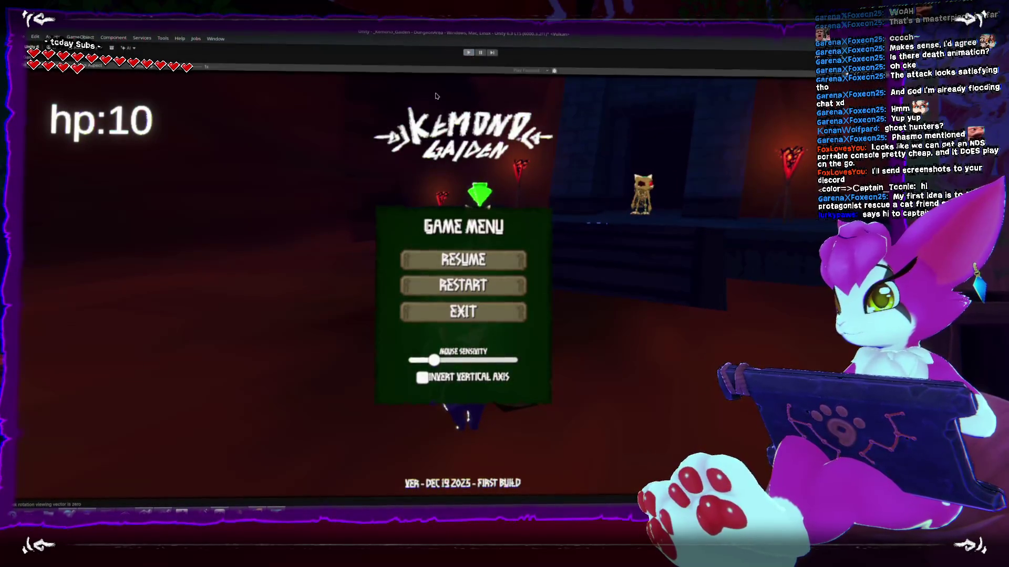
Resume the game, switch to Rider, and scroll Creature.cs to UpdatePushback in the Pushback region
{"action": "left_click", "coordinate": [463, 260]}
{"action": "key", "text": "alt+Tab"}
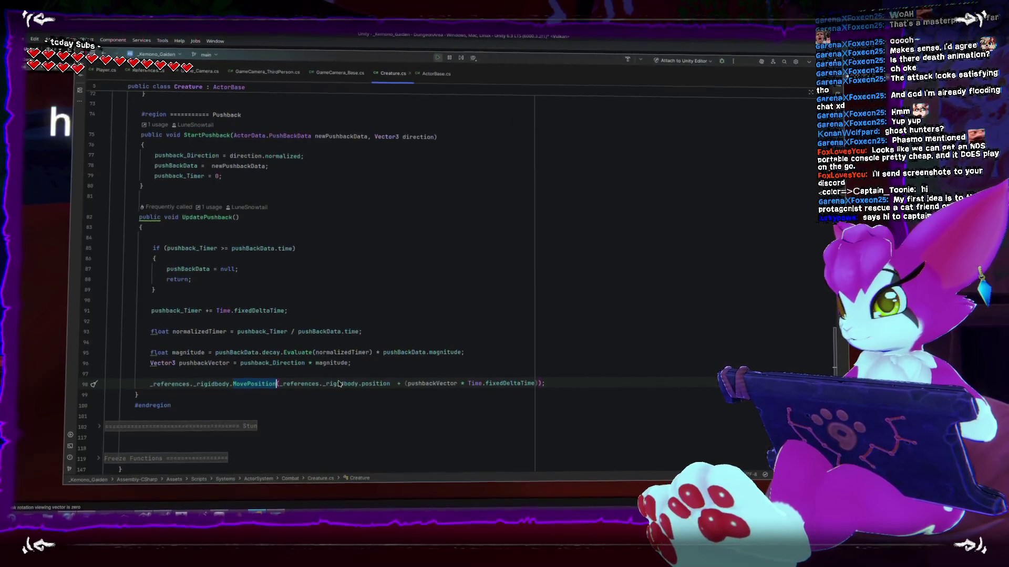
{"action": "scroll", "coordinate": [370, 396], "scroll_direction": "up", "scroll_amount": 5}
{"action": "scroll", "coordinate": [371, 396], "scroll_direction": "up", "scroll_amount": 3}
{"action": "scroll", "coordinate": [371, 396], "scroll_direction": "down", "scroll_amount": 8}
{"action": "scroll", "coordinate": [371, 396], "scroll_direction": "up", "scroll_amount": 3}
{"action": "scroll", "coordinate": [371, 394], "scroll_direction": "up", "scroll_amount": 8}
{"action": "scroll", "coordinate": [370, 393], "scroll_direction": "up", "scroll_amount": 5}
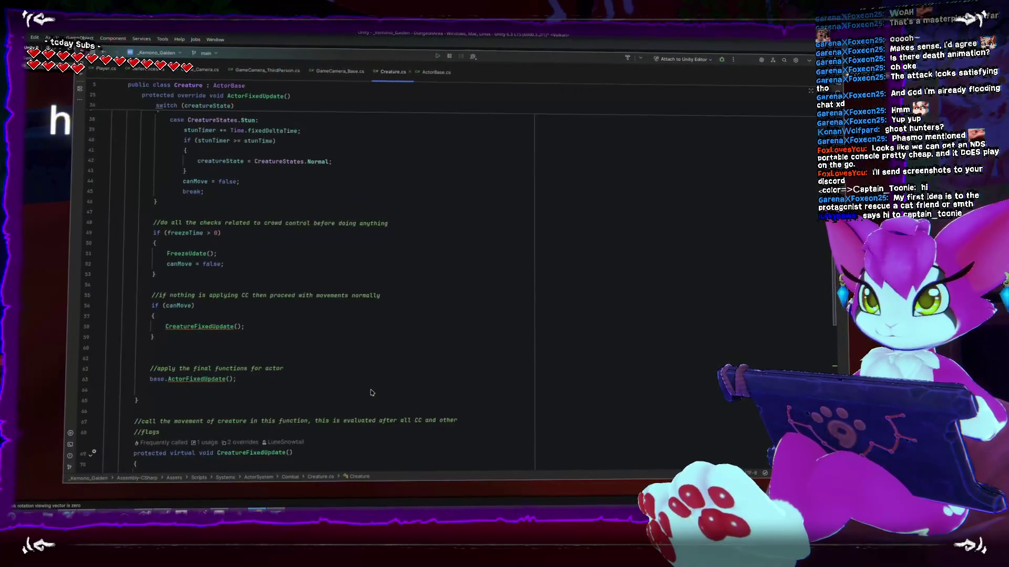
{"action": "scroll", "coordinate": [373, 391], "scroll_direction": "down", "scroll_amount": 8}
{"action": "scroll", "coordinate": [373, 392], "scroll_direction": "down", "scroll_amount": 5}
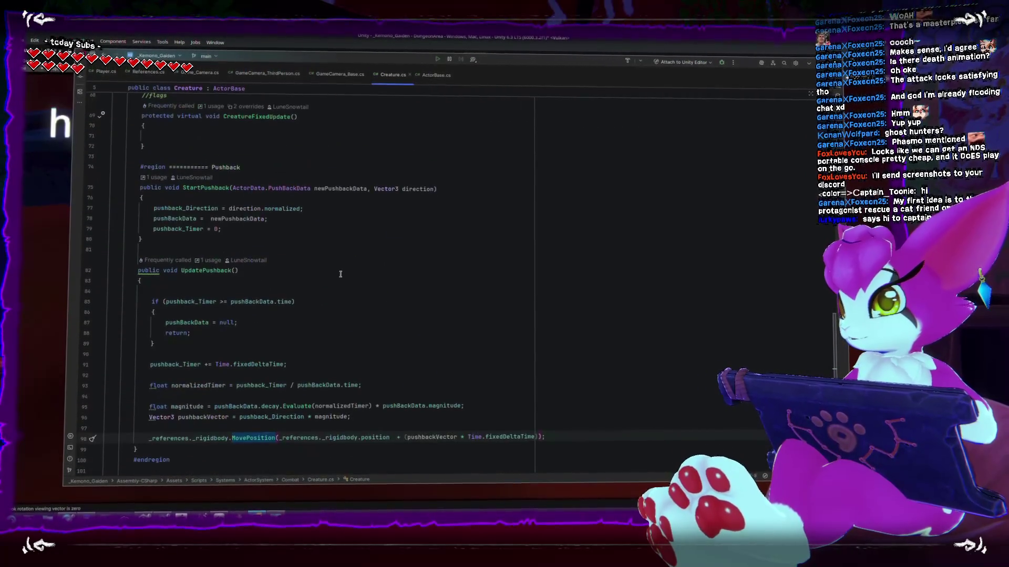
{"action": "scroll", "coordinate": [356, 234], "scroll_direction": "down", "scroll_amount": 2}
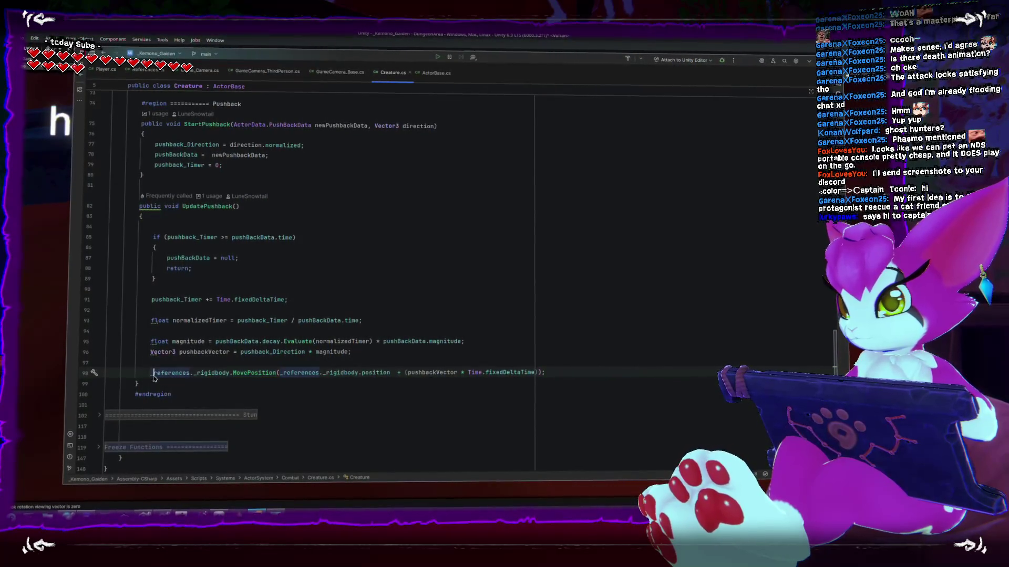
Comment out the rigidbody MovePosition line and start a MoveGround call on the line below
{"action": "type", "text": "//"}
{"action": "key", "text": "End"}
{"action": "key", "text": "Return"}
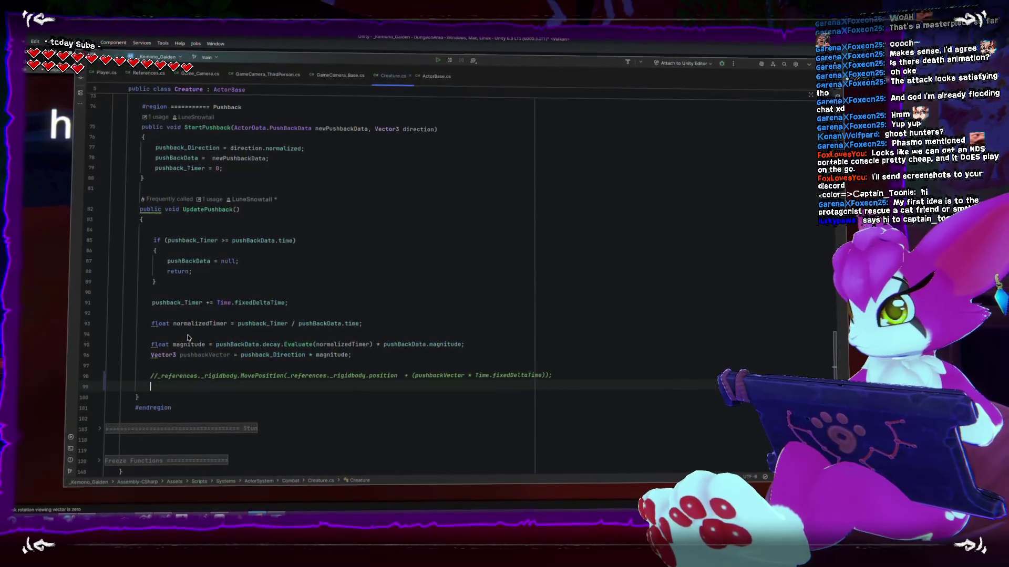
{"action": "type", "text": "MoveGround();"}
{"action": "key", "text": "Return"}
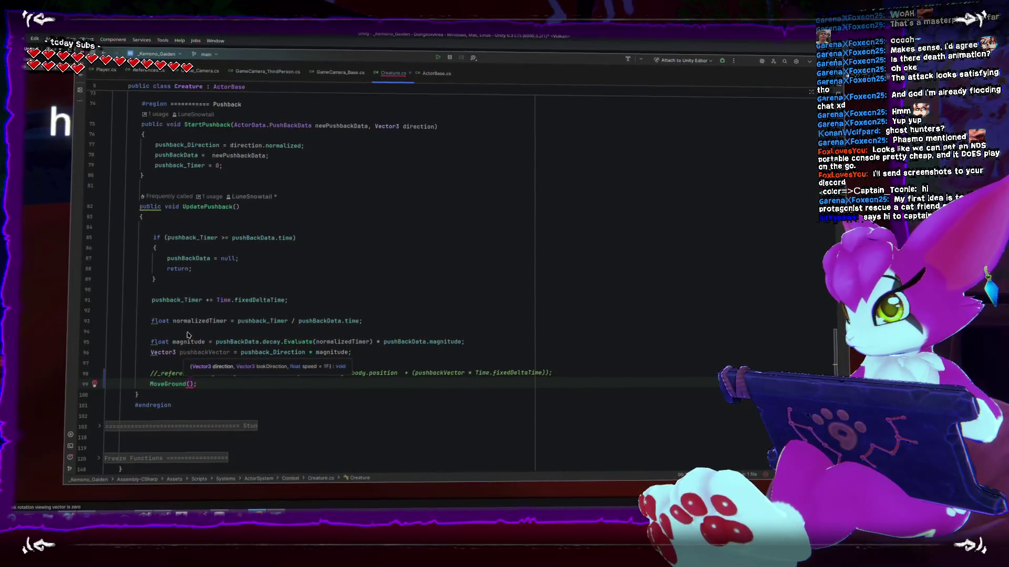
{"action": "left_click", "coordinate": [346, 426]}
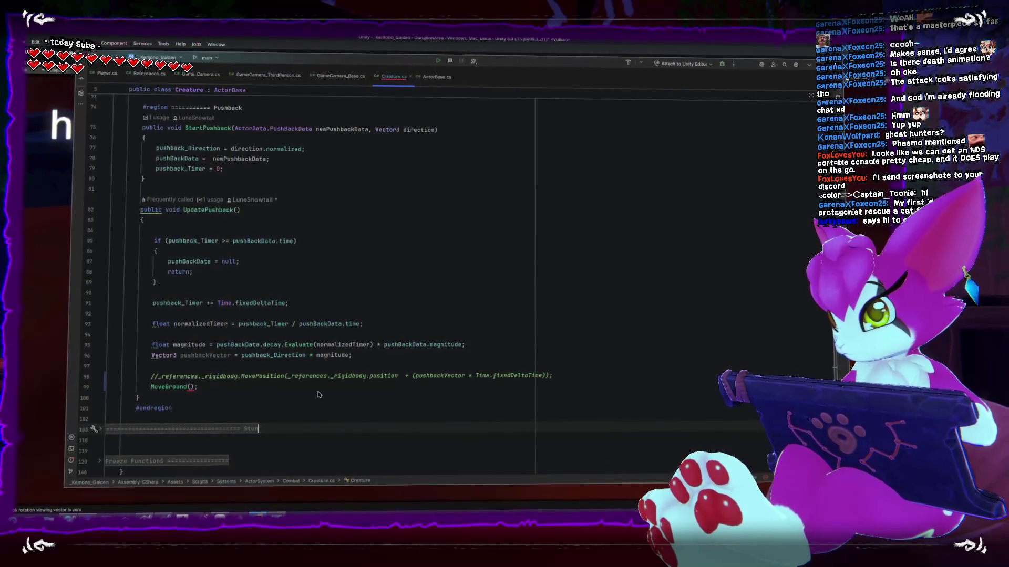
{"action": "left_click", "coordinate": [190, 387]}
Pass pushbackVector, transform.forward and pushbackVector.magnitude to MoveGround, then return to Unity
{"action": "type", "text": "ushb"}
{"action": "key", "text": "Return"}
{"action": "type", "text": ", tra"}
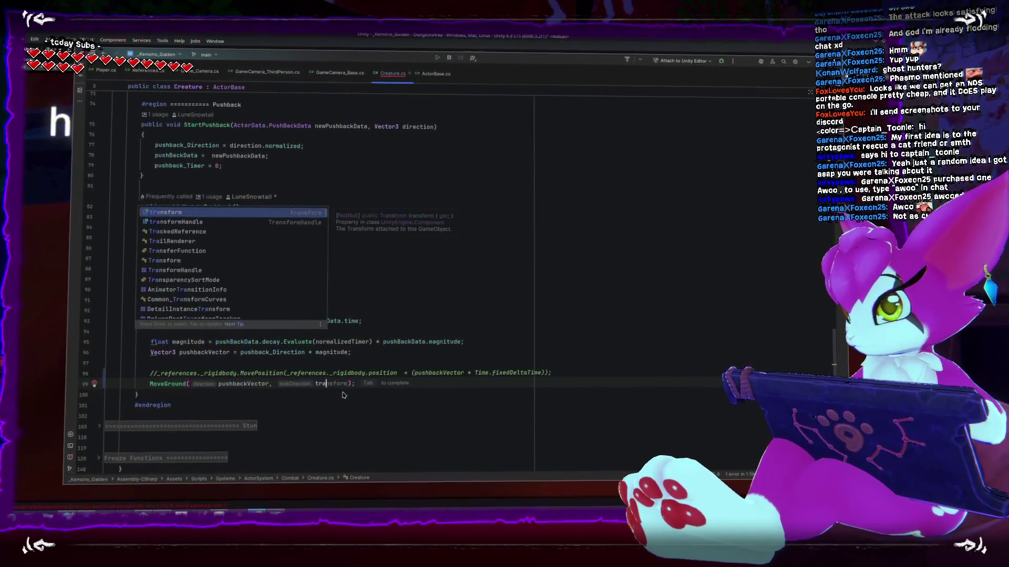
{"action": "key", "text": "Return"}
{"action": "type", "text": "."}
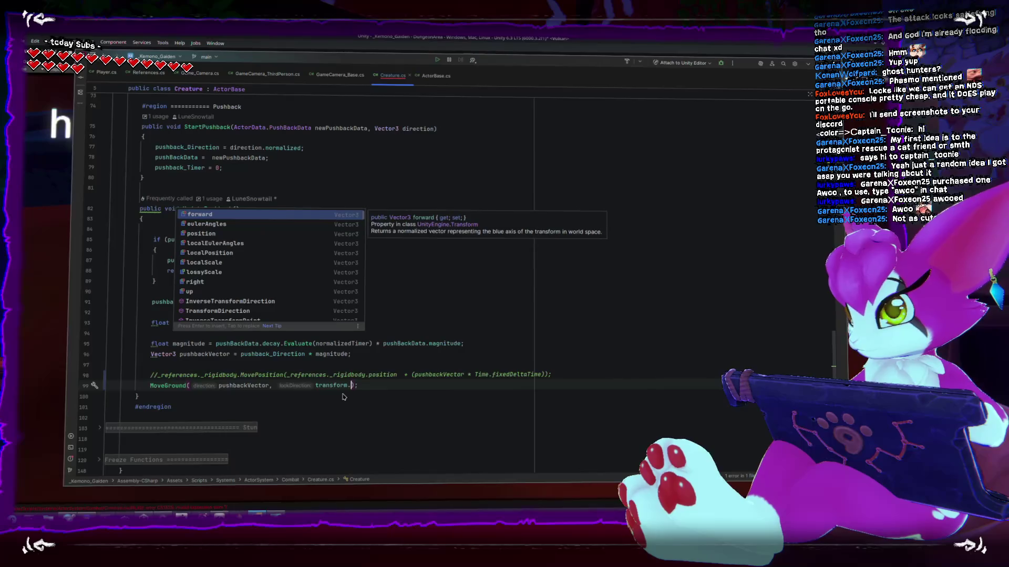
{"action": "key", "text": "Return"}
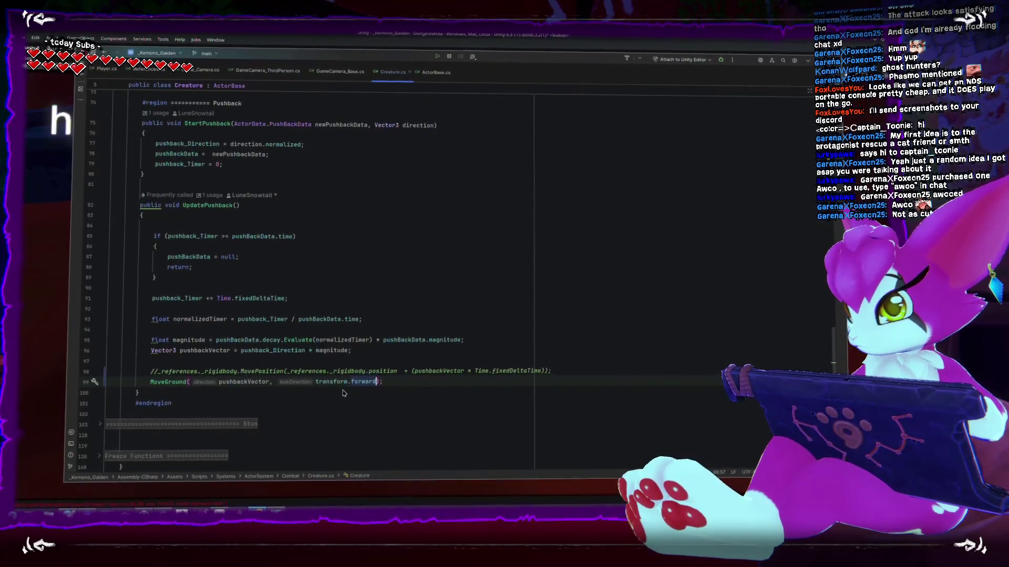
{"action": "type", "text": ","}
{"action": "left_click", "coordinate": [551, 415]}
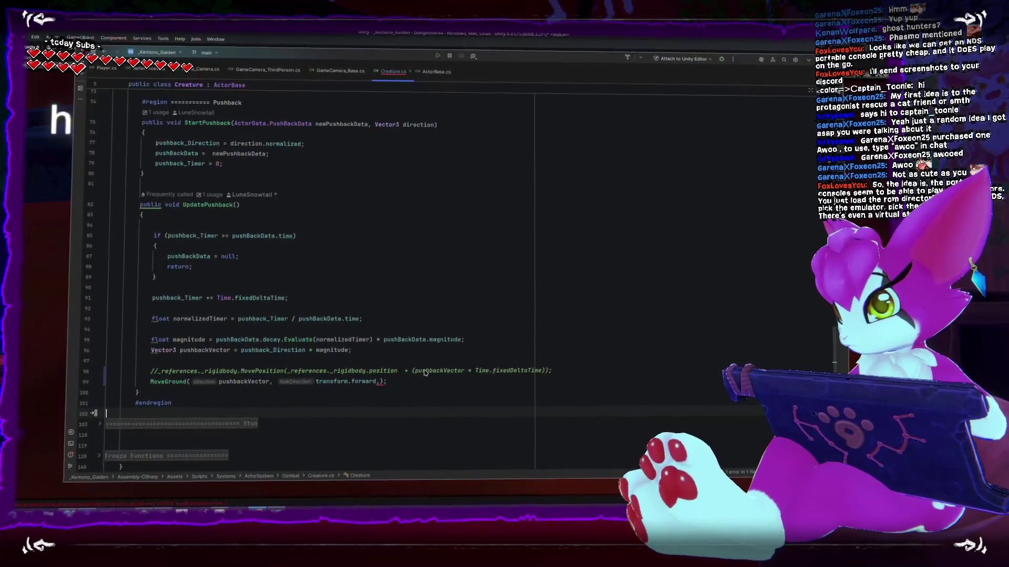
{"action": "double_click", "coordinate": [417, 370]}
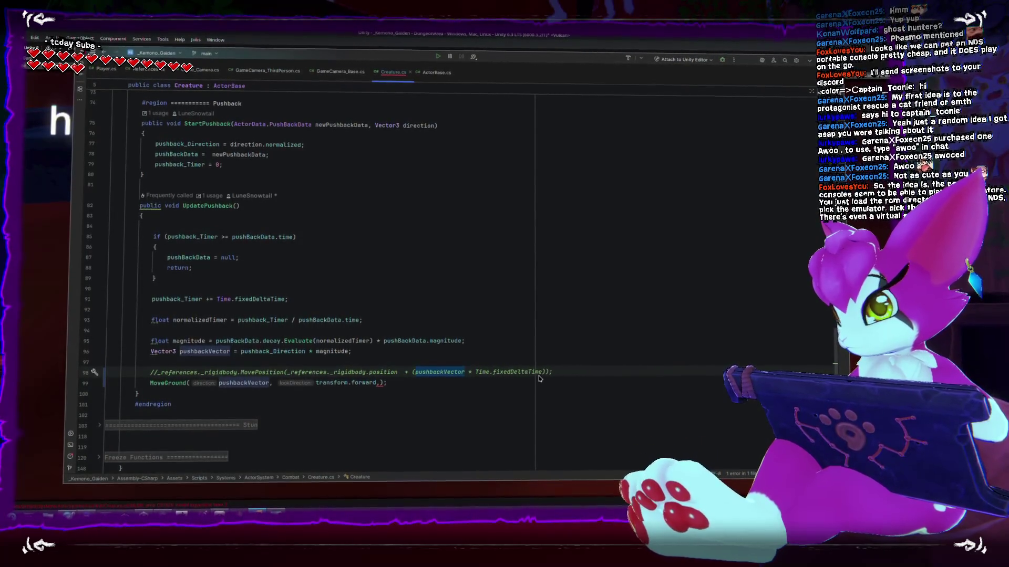
{"action": "left_click", "coordinate": [380, 386]}
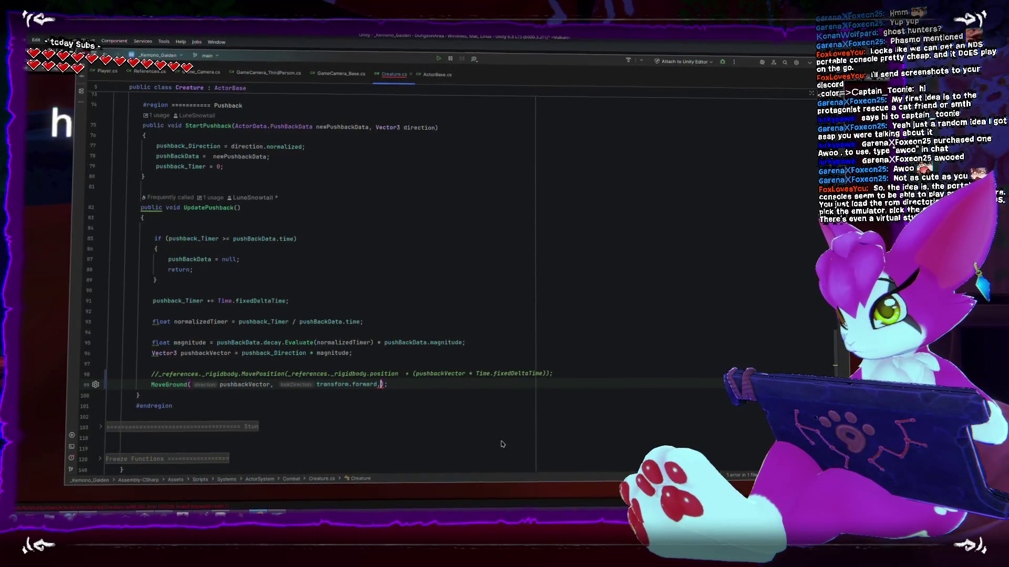
{"action": "type", "text": "pushbackVector.ma"}
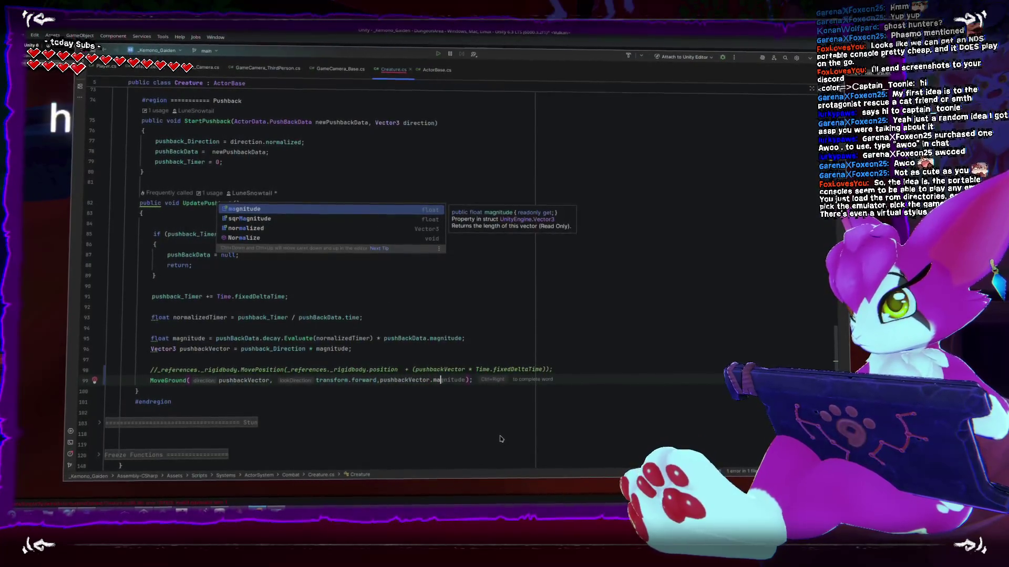
{"action": "key", "text": "Return"}
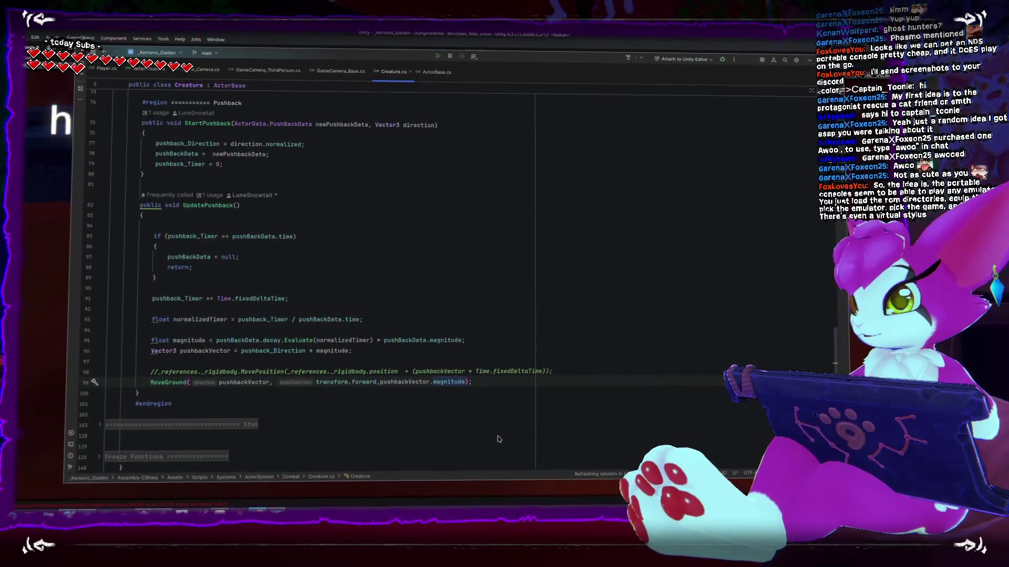
{"action": "left_click", "coordinate": [463, 53]}
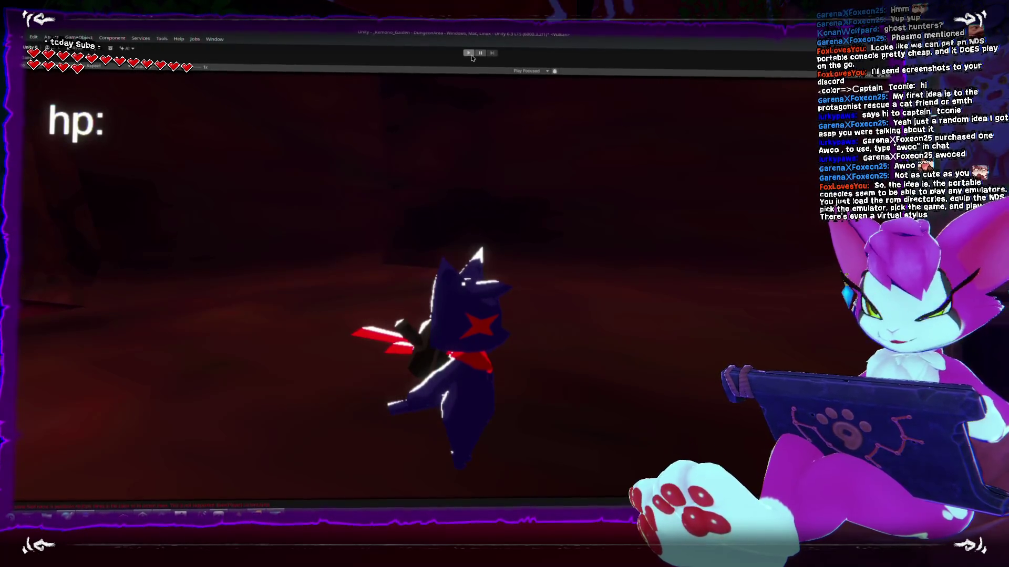
Play-test by running at a skeleton and striking it, then restart the level and restore the full editor layout
{"action": "left_click", "coordinate": [468, 50]}
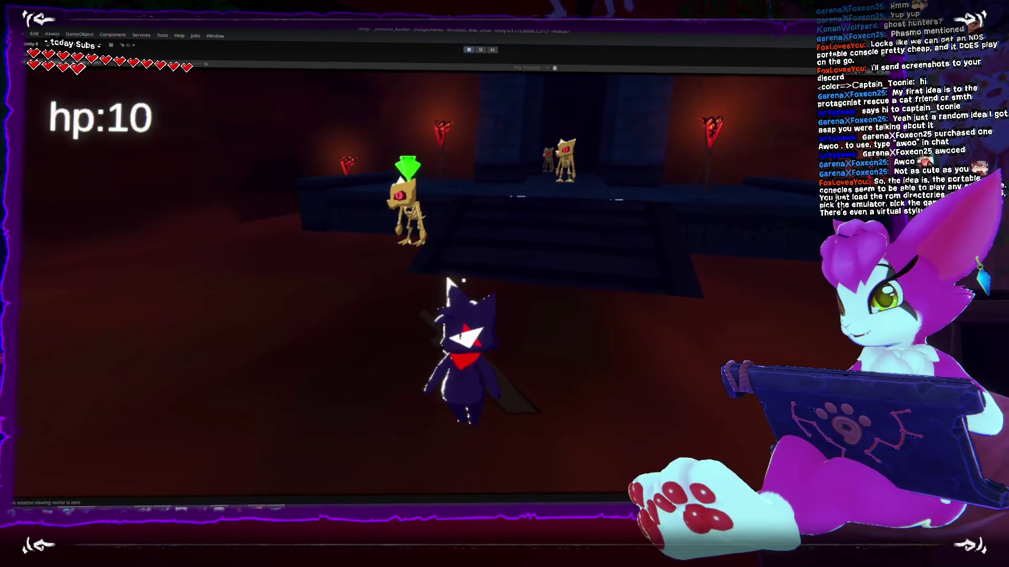
{"action": "key", "text": "w"}
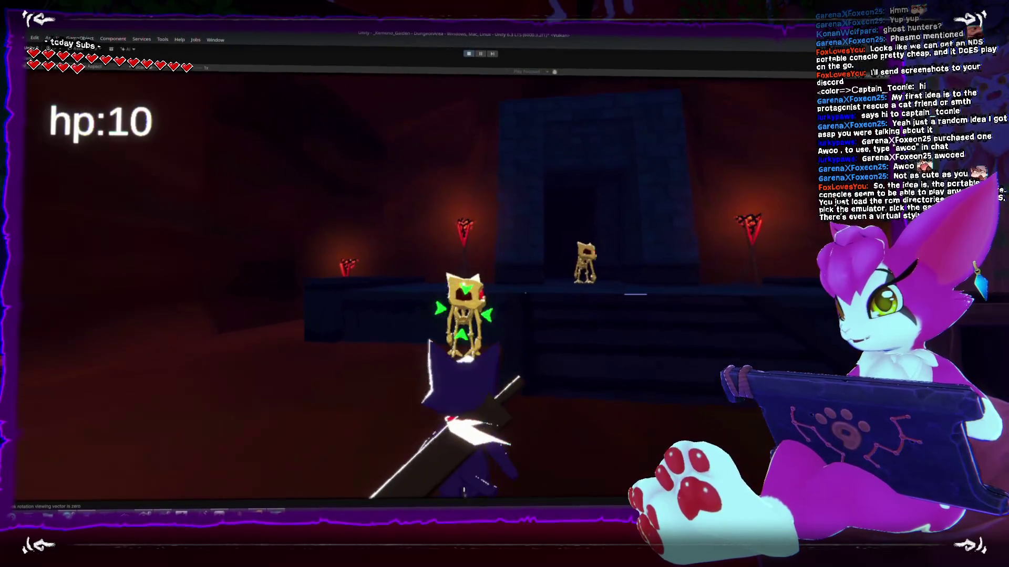
{"action": "left_click", "coordinate": [505, 284]}
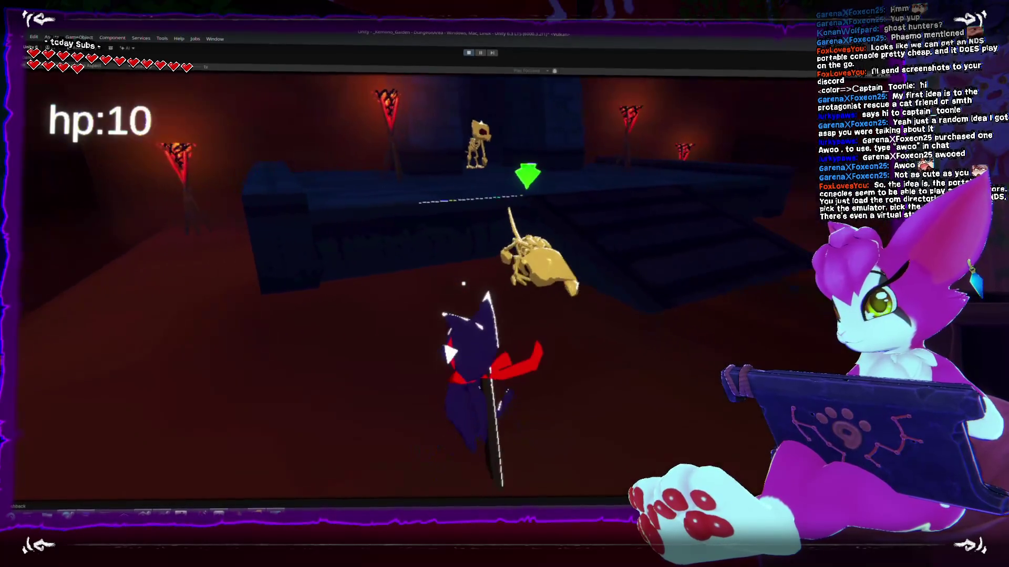
{"action": "key", "text": "Escape"}
{"action": "left_click", "coordinate": [462, 282]}
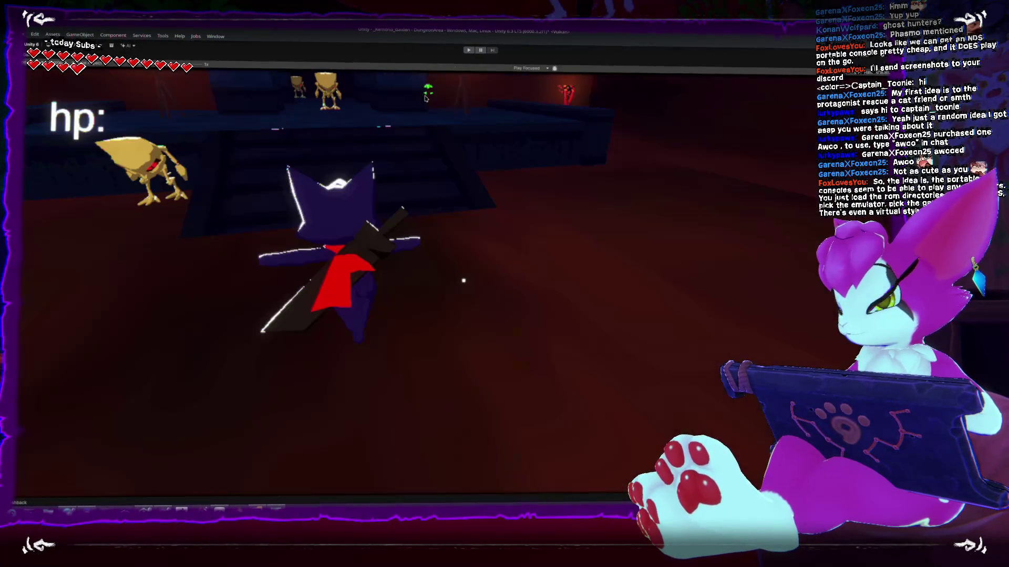
{"action": "key", "text": "shift+space"}
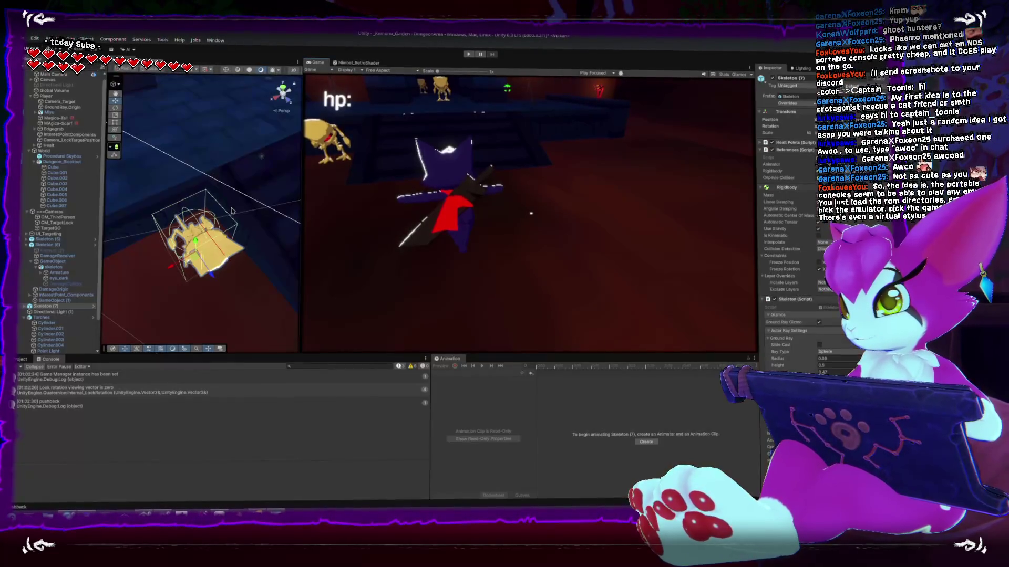
Enter Play mode, pause, and widen the Scene view to a top-down view before resuming
{"action": "scroll", "coordinate": [232, 211], "scroll_direction": "down", "scroll_amount": 5}
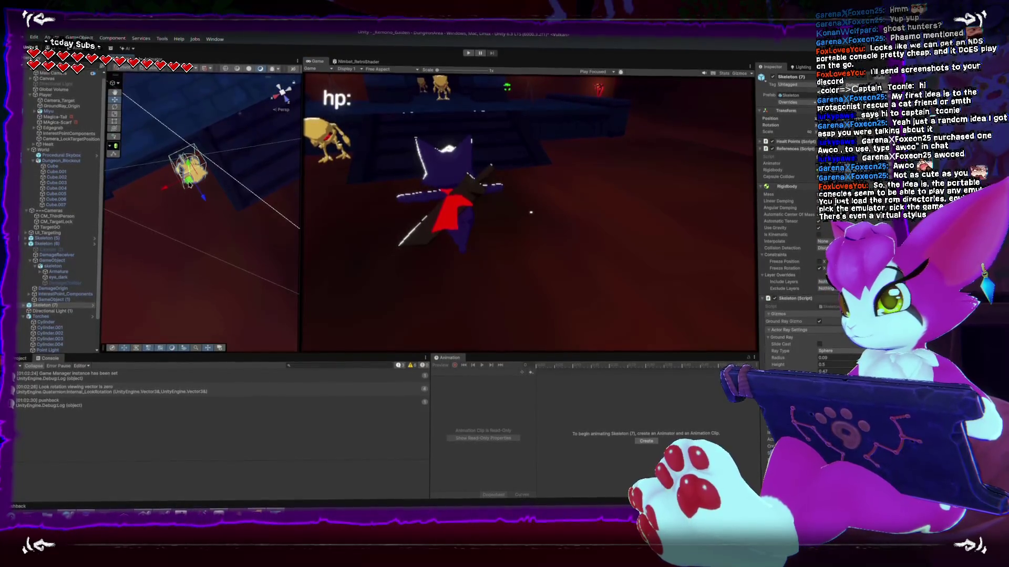
{"action": "key", "text": "ctrl+p"}
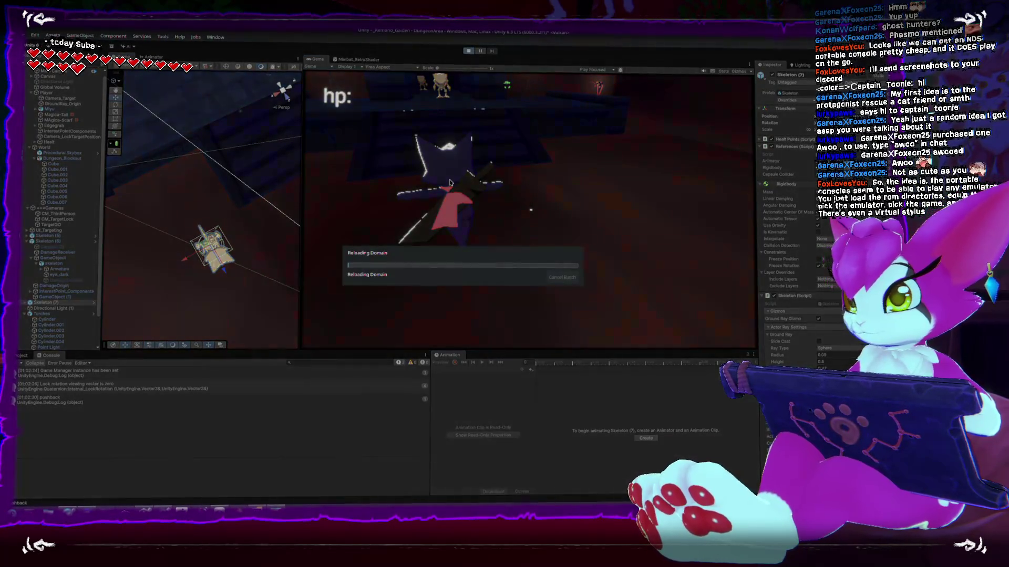
{"action": "left_click", "coordinate": [450, 220]}
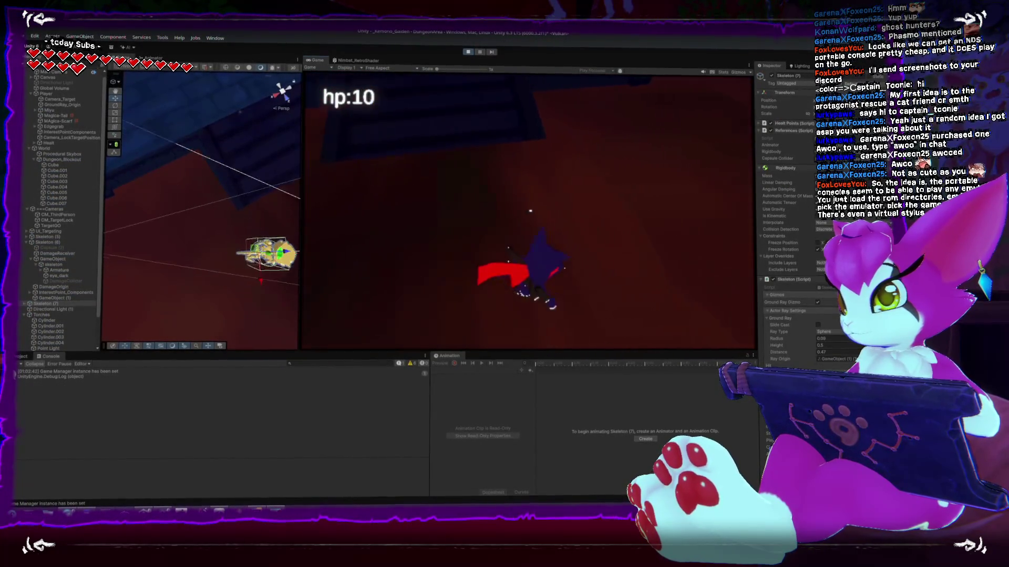
{"action": "key", "text": "Escape"}
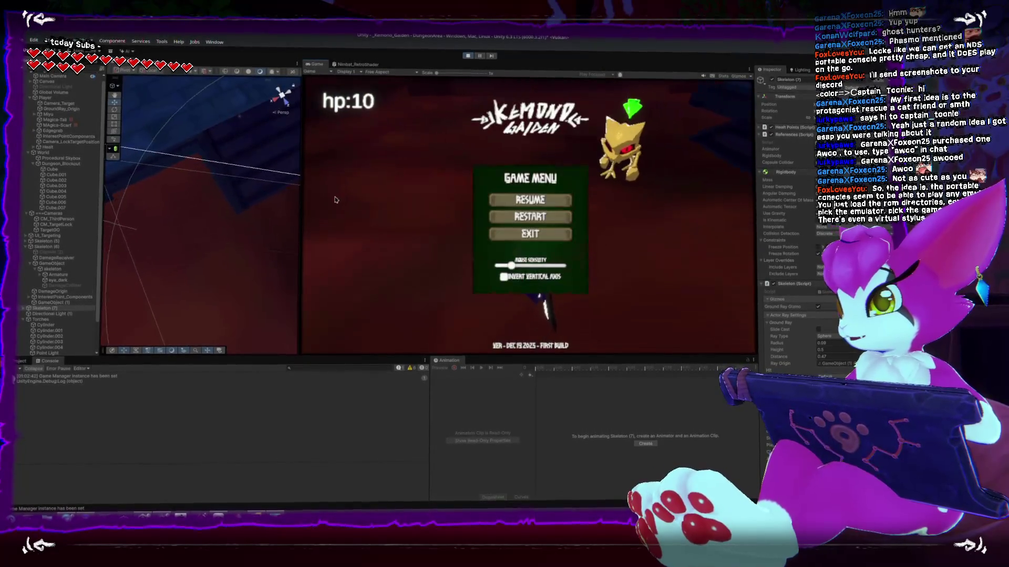
{"action": "left_click_drag", "start_coordinate": [301, 202], "coordinate": [378, 202]}
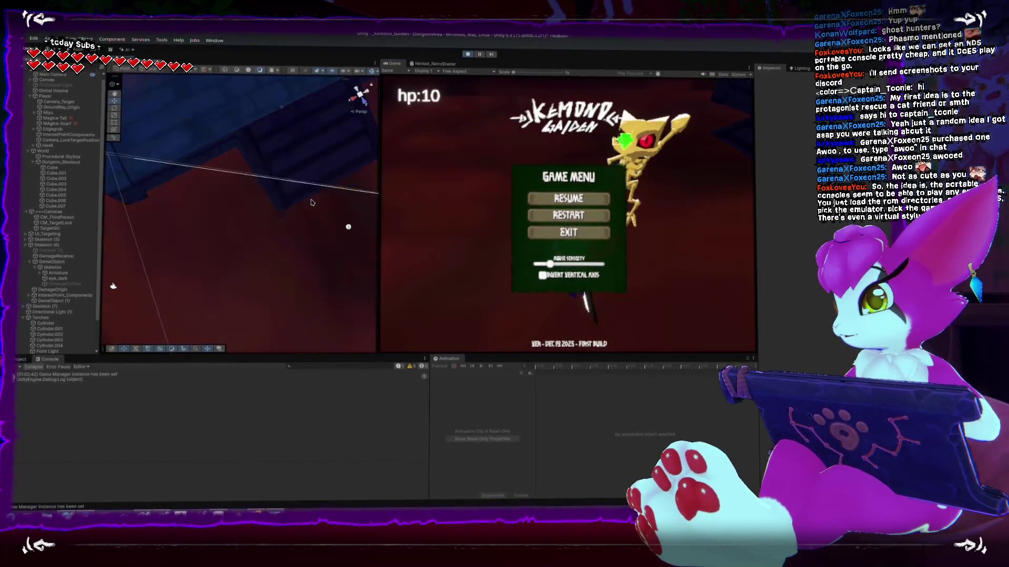
{"action": "left_click_drag", "start_coordinate": [311, 202], "coordinate": [262, 132]}
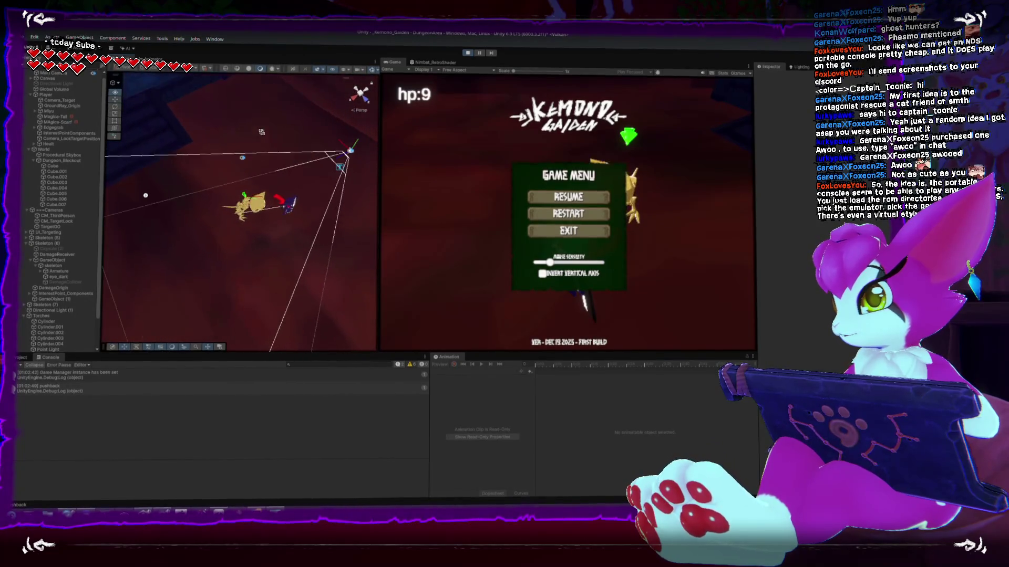
{"action": "left_click", "coordinate": [359, 100]}
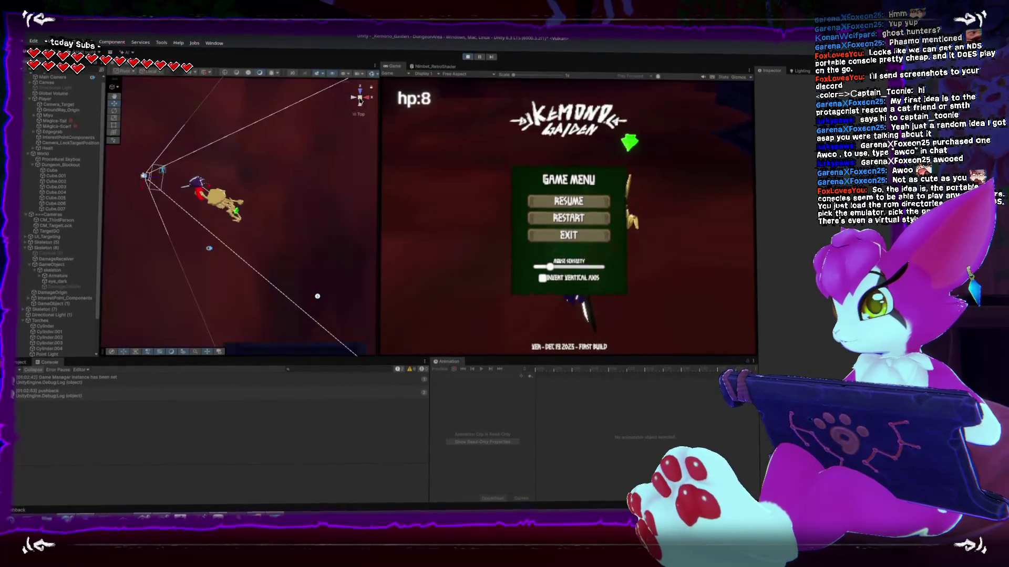
{"action": "left_click", "coordinate": [568, 201]}
Dash at the skeleton, attack it twice, pause, and switch to Creature.cs in Rider
{"action": "key", "text": "w"}
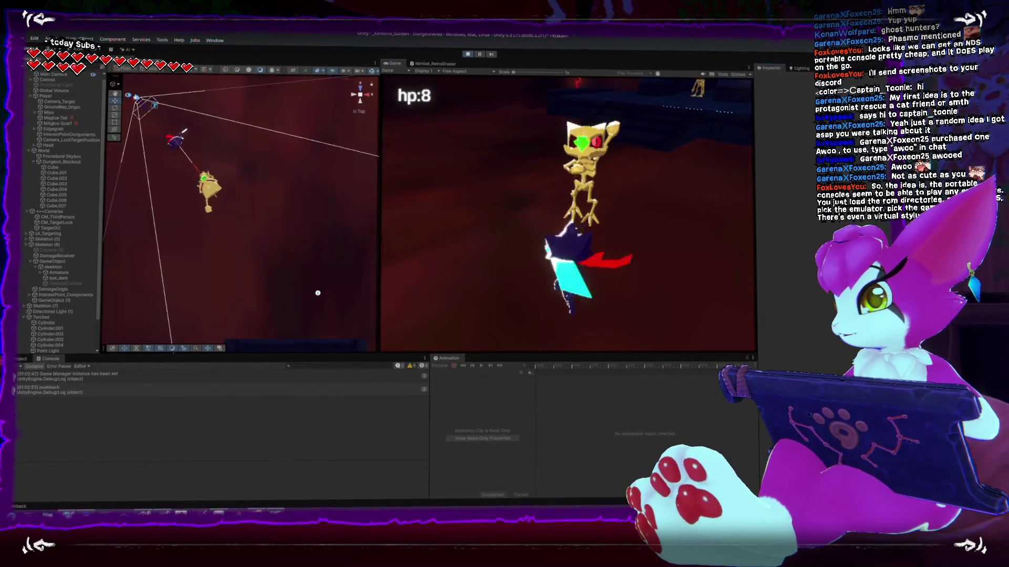
{"action": "key", "text": "j"}
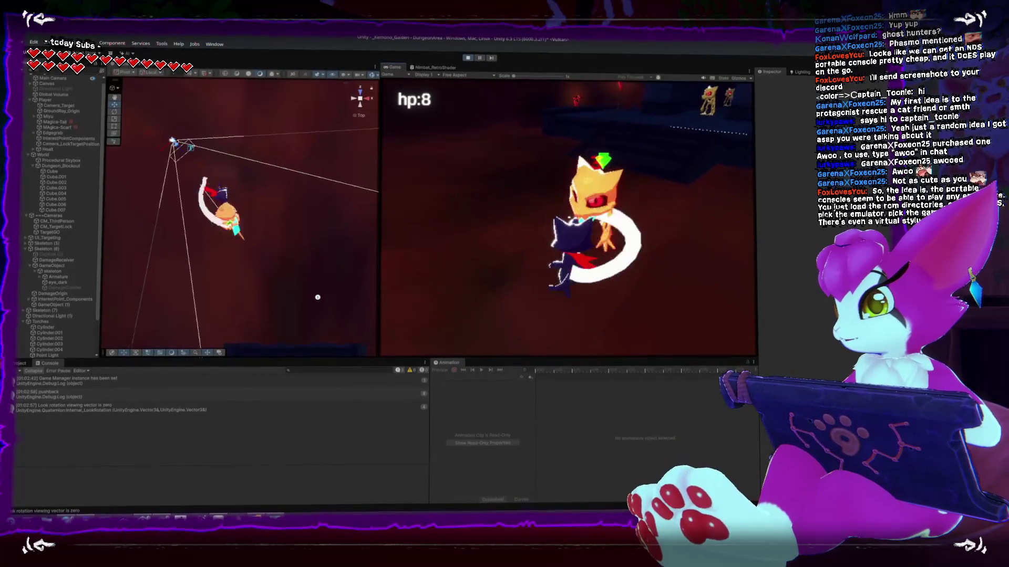
{"action": "key", "text": "j"}
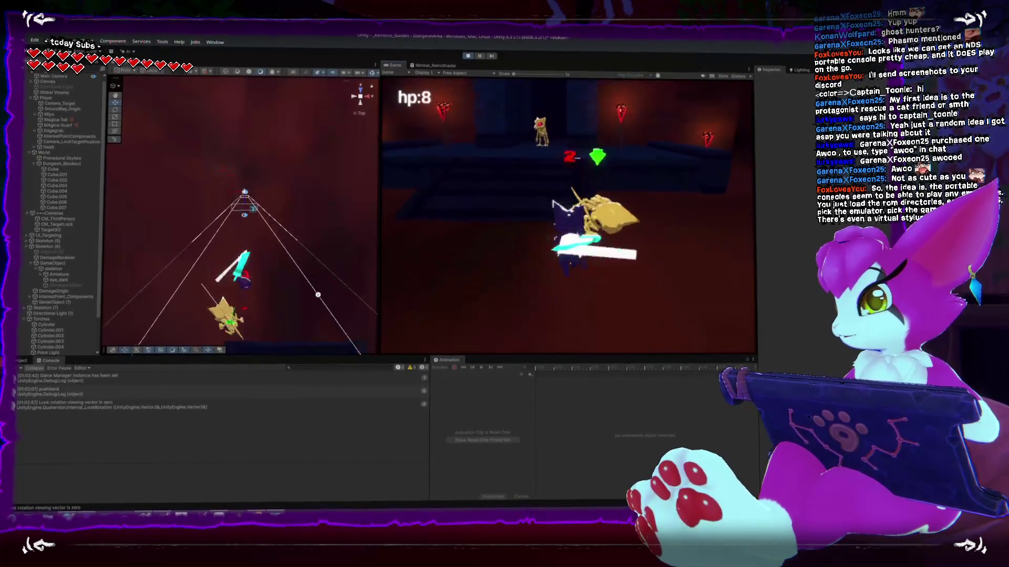
{"action": "key", "text": "Escape"}
{"action": "key", "text": "Escape"}
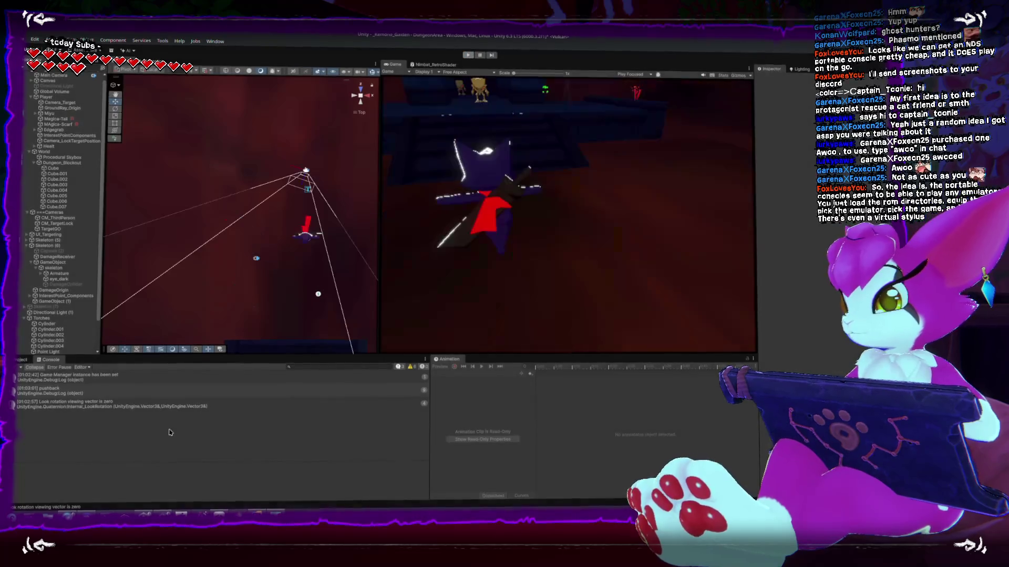
{"action": "key", "text": "alt+Tab"}
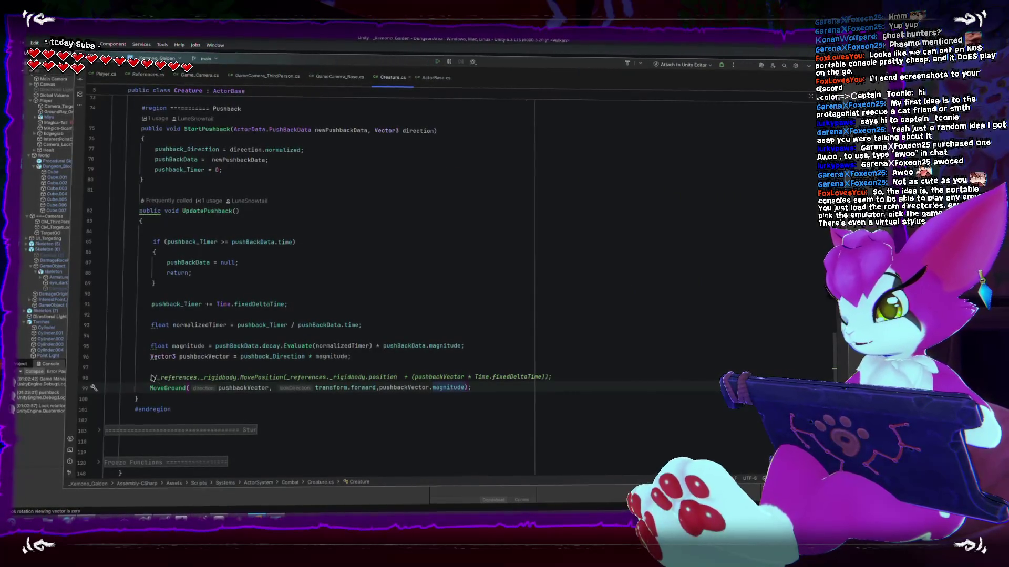
Delete the blank line and the commented-out MovePosition line, leaving only the MoveGround call
{"action": "left_click", "coordinate": [150, 377]}
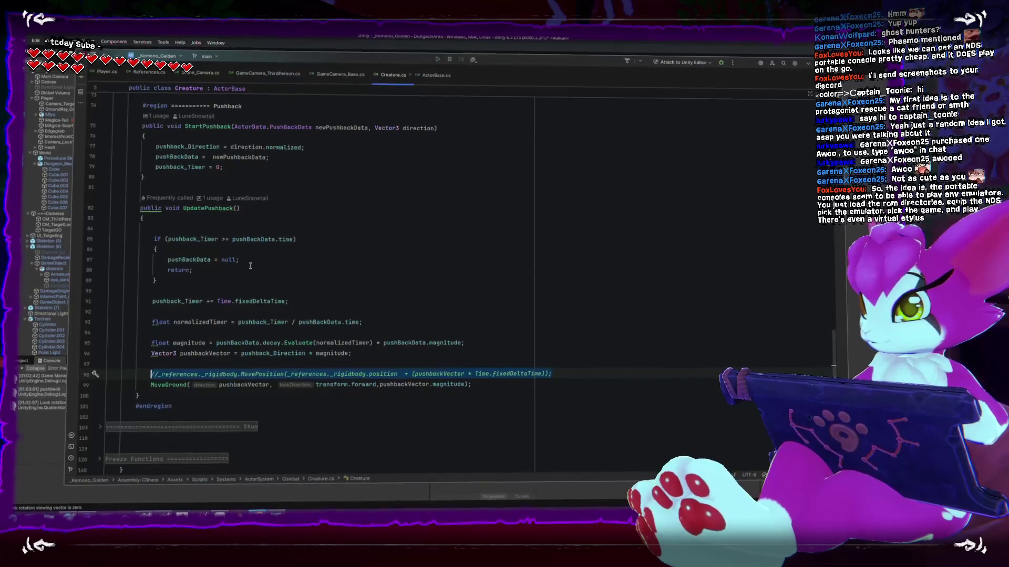
{"action": "key", "text": "BackSpace"}
{"action": "key", "text": "shift+End"}
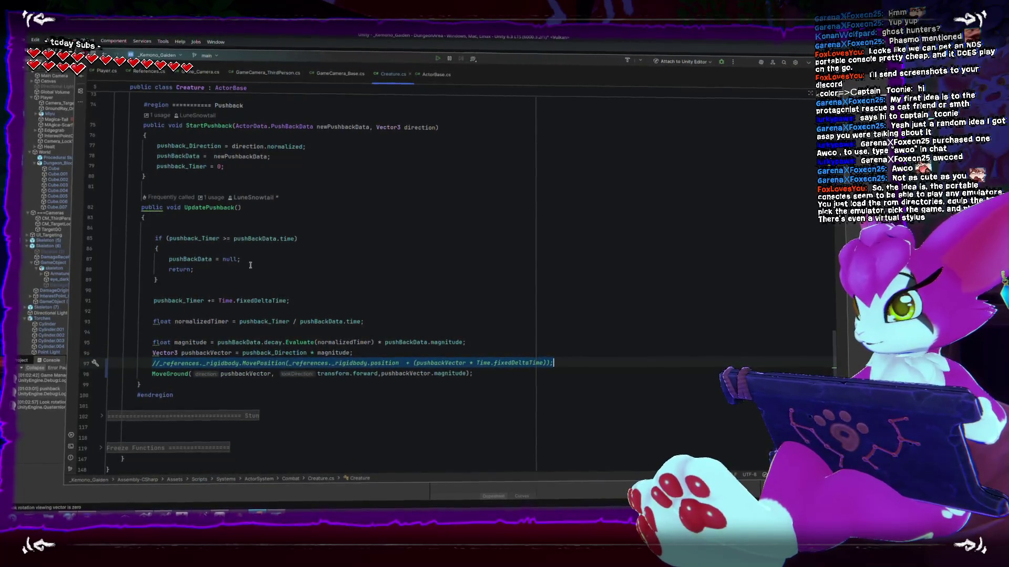
{"action": "key", "text": "BackSpace"}
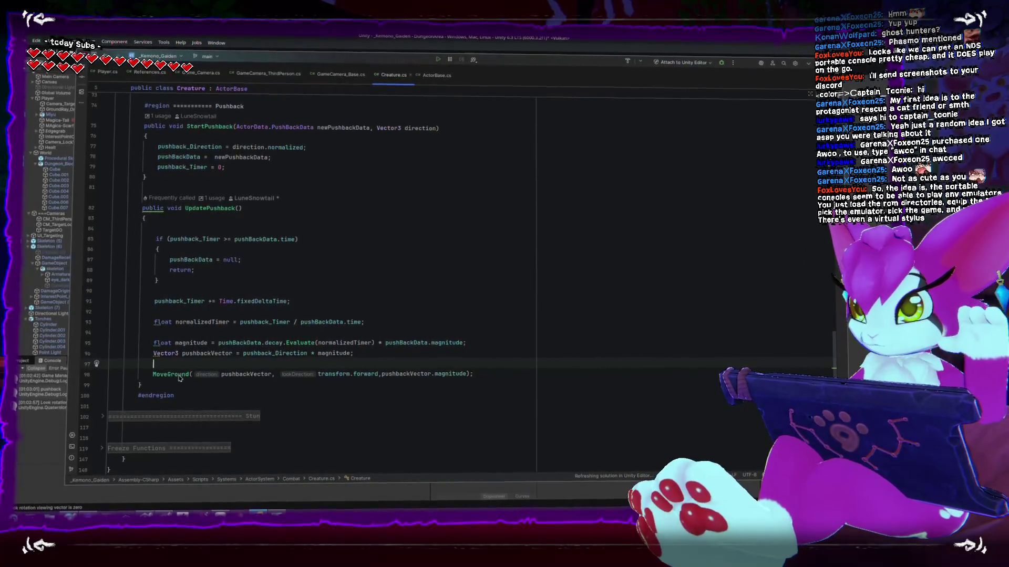
{"action": "double_click", "coordinate": [178, 374]}
{"action": "mouse_move", "coordinate": [179, 376]}
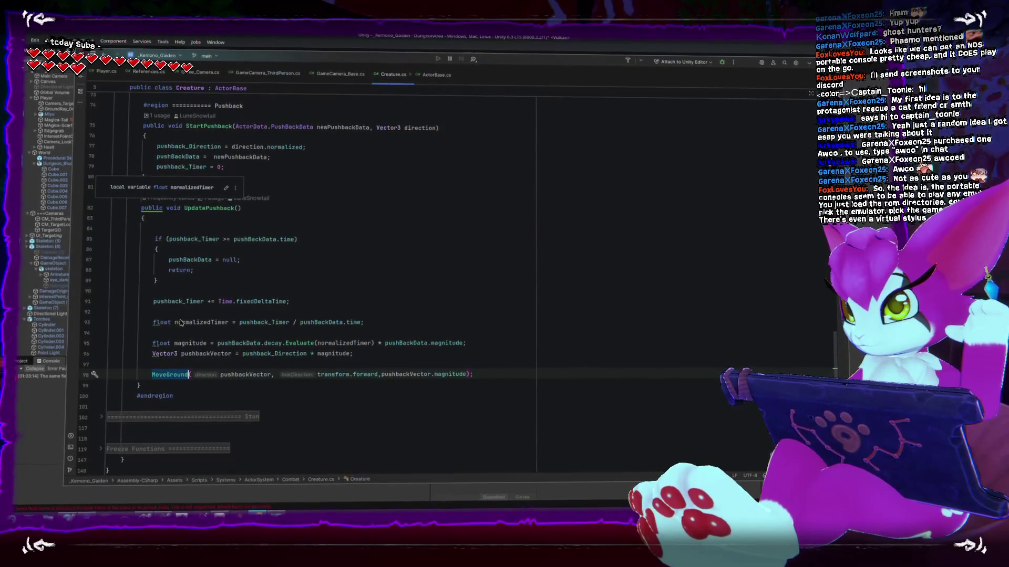
Start Play mode in Unity, scroll through Creature.cs in Rider, then return to Unity
{"action": "left_click", "coordinate": [19, 379]}
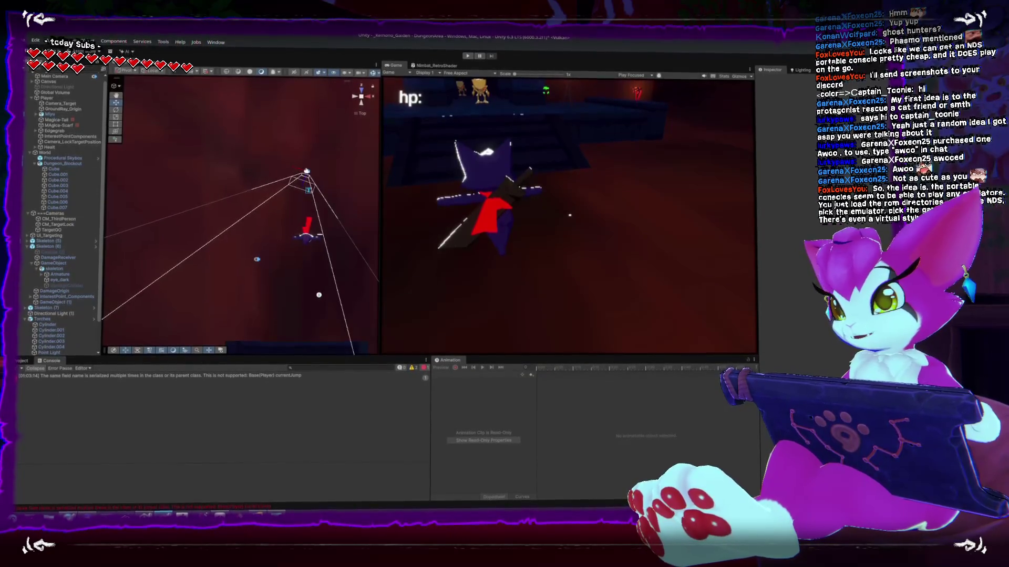
{"action": "key", "text": "ctrl+p"}
{"action": "key", "text": "alt+Tab"}
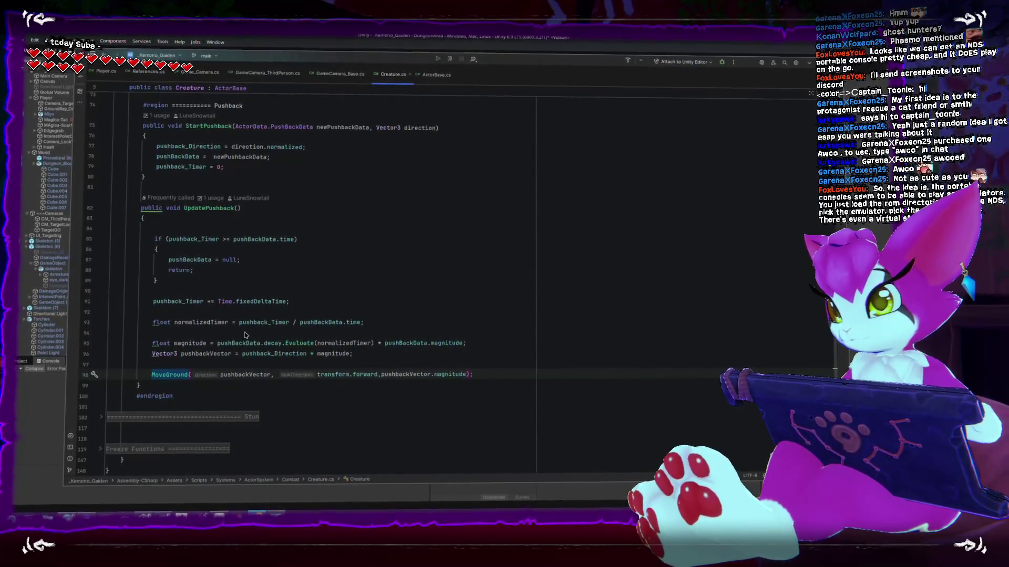
{"action": "scroll", "coordinate": [245, 335], "scroll_direction": "down", "scroll_amount": 1}
{"action": "scroll", "coordinate": [245, 334], "scroll_direction": "down", "scroll_amount": 2}
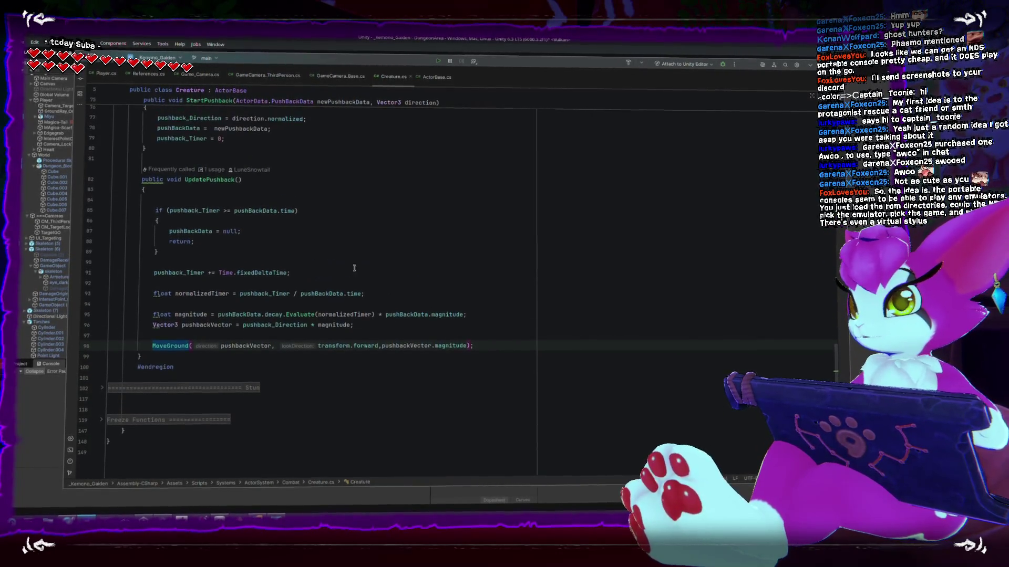
{"action": "key", "text": "alt+Tab"}
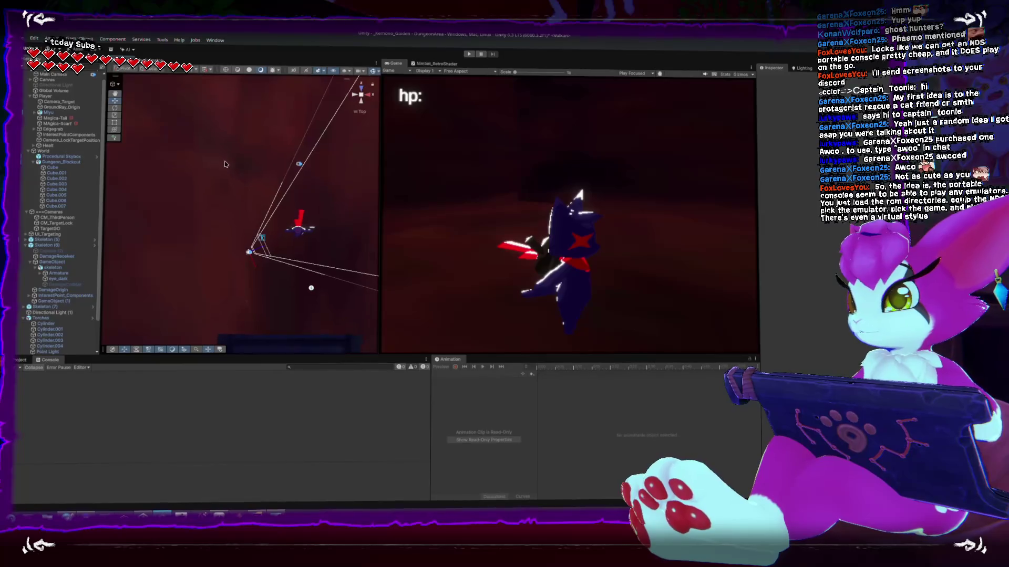
Switch the Scene view to perspective, frame the skeleton and select Skeleton (7), then go to KolourPaint's File menu
{"action": "left_click", "coordinate": [363, 97]}
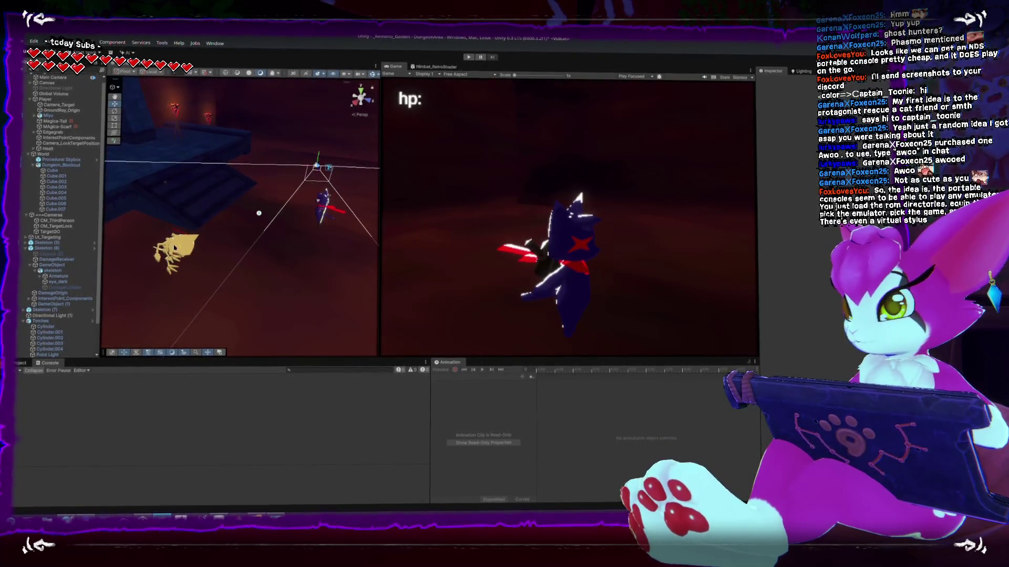
{"action": "double_click", "coordinate": [88, 288]}
{"action": "left_click", "coordinate": [47, 308]}
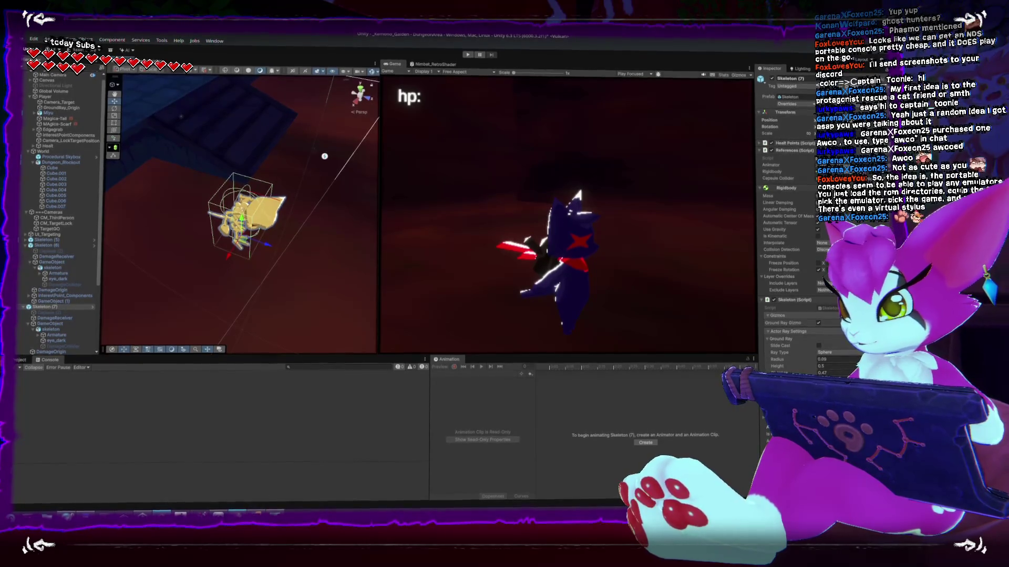
{"action": "key", "text": "alt+Tab"}
{"action": "key", "text": "alt+f"}
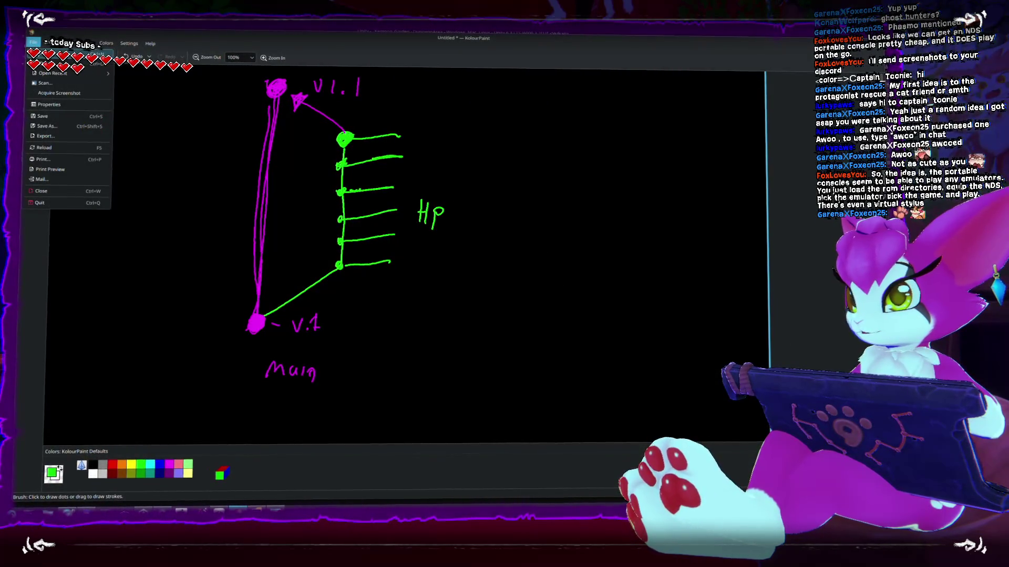
Start a new image, discard the old drawing's changes, and fill the canvas black
{"action": "key", "text": "Return"}
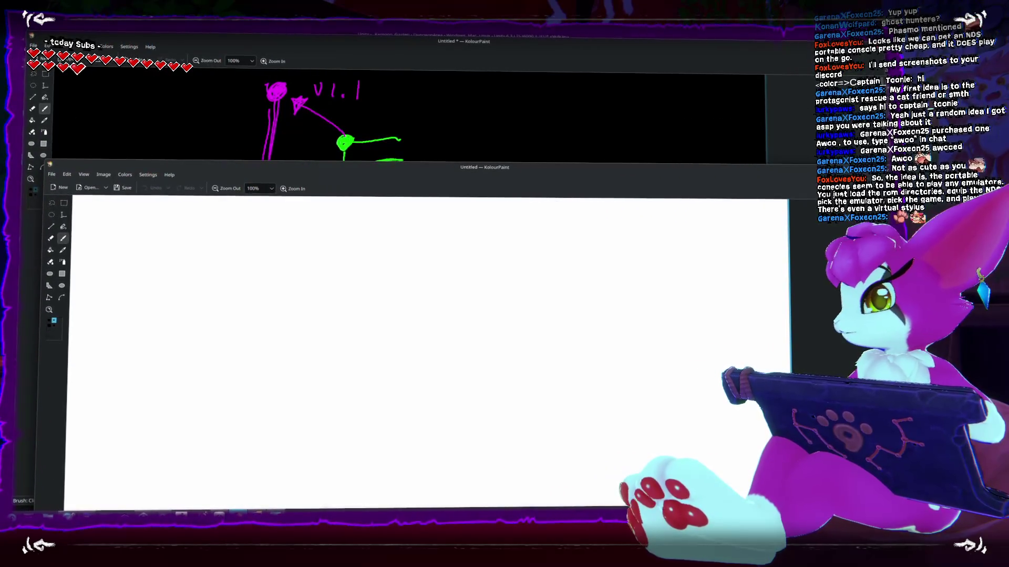
{"action": "key", "text": "ctrl+q"}
{"action": "left_click", "coordinate": [479, 284]}
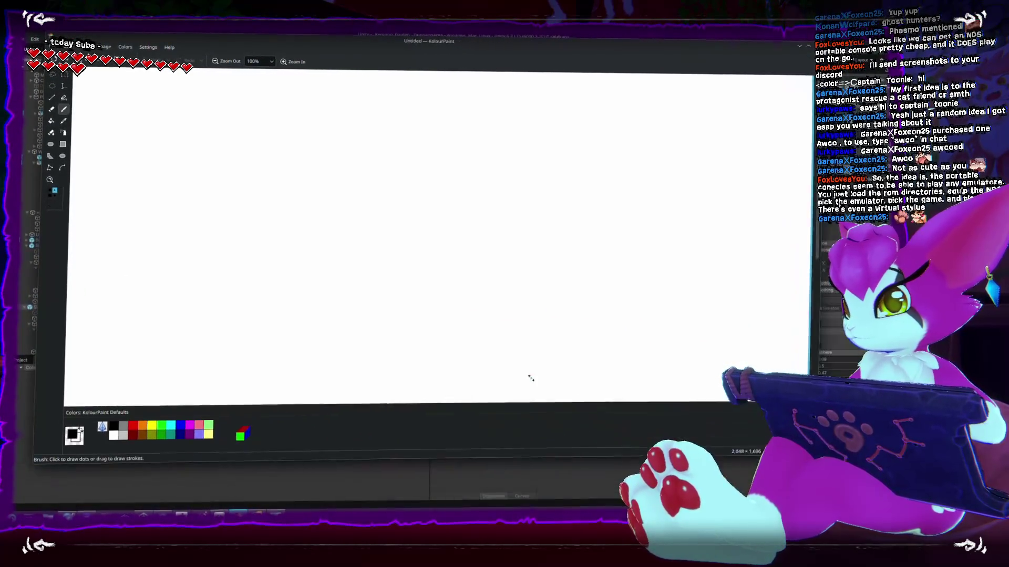
{"action": "left_click", "coordinate": [51, 119]}
{"action": "left_click", "coordinate": [185, 198]}
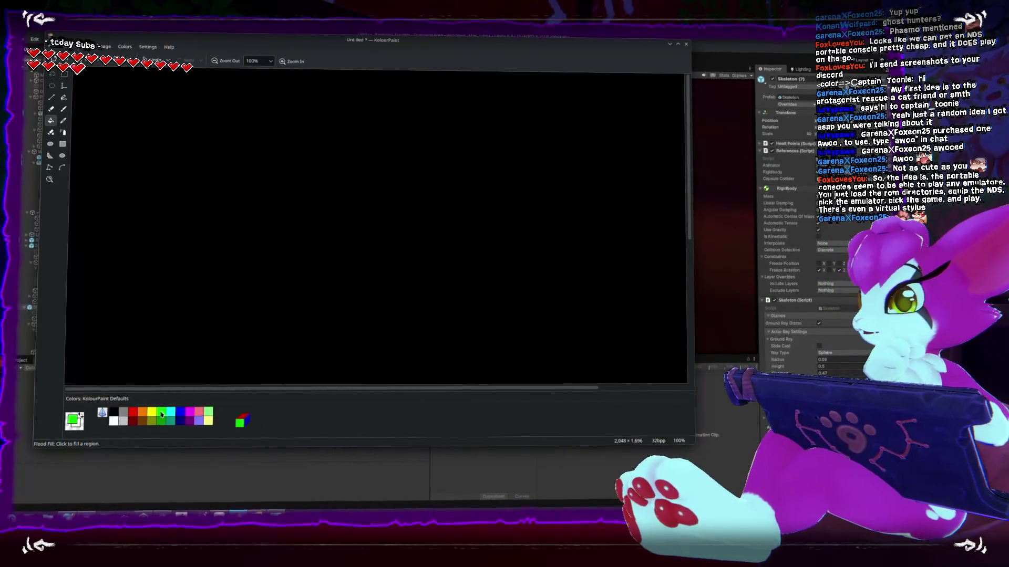
Sketch green strokes, undo the mistakes, and draw a green circle
{"action": "mouse_move", "coordinate": [236, 71]}
{"action": "left_mouse_down"}
{"action": "mouse_move", "coordinate": [159, 380]}
{"action": "mouse_move", "coordinate": [248, 180]}
{"action": "left_mouse_up"}
{"action": "key", "text": "ctrl+z"}
{"action": "key", "text": "ctrl+z"}
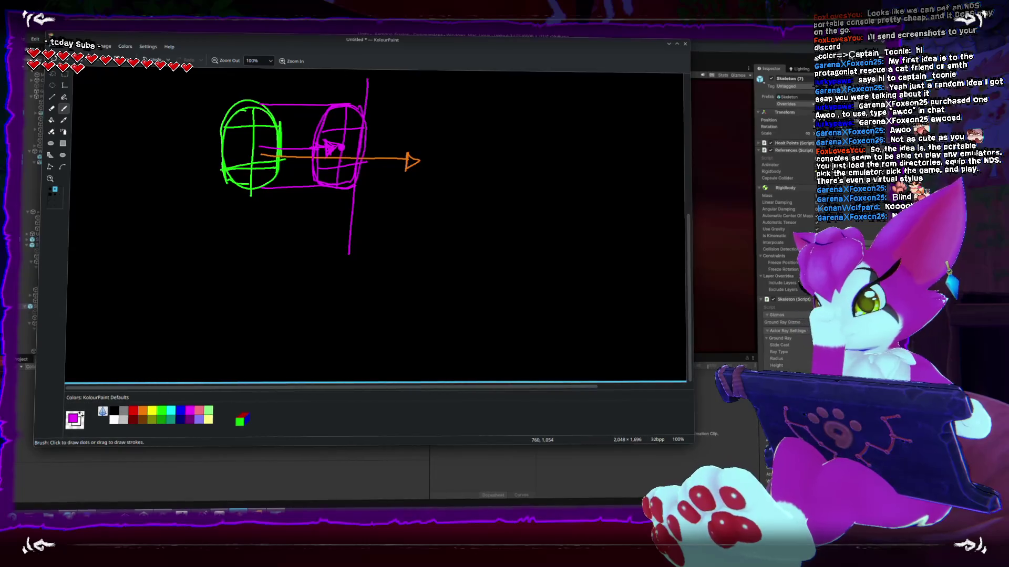
{"action": "key", "text": "ctrl+z"}
{"action": "key", "text": "ctrl+z"}
{"action": "key", "text": "ctrl+z"}
{"action": "key", "text": "ctrl+z"}
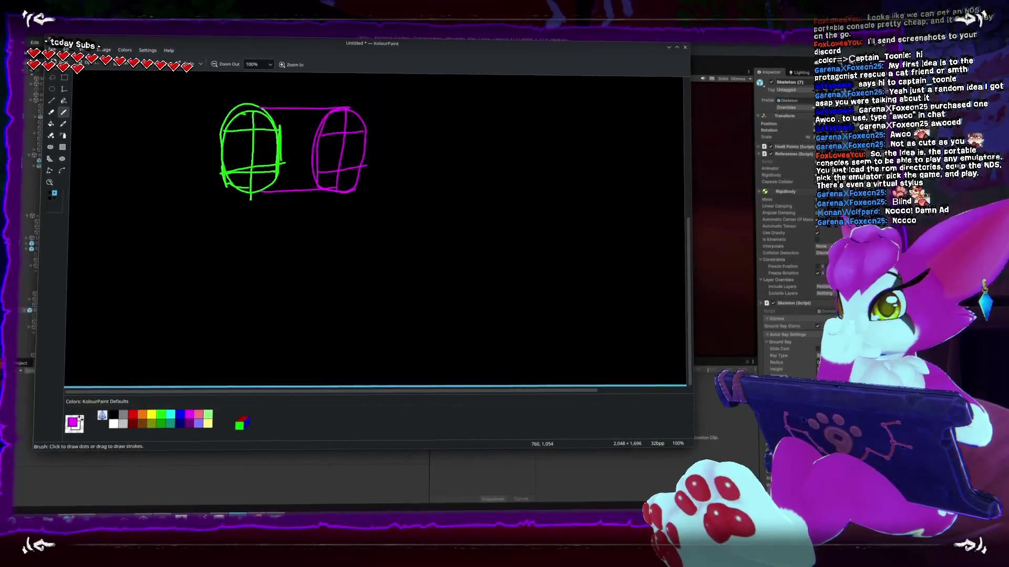
{"action": "key", "text": "ctrl+z"}
{"action": "key", "text": "ctrl+z"}
{"action": "key", "text": "ctrl+z"}
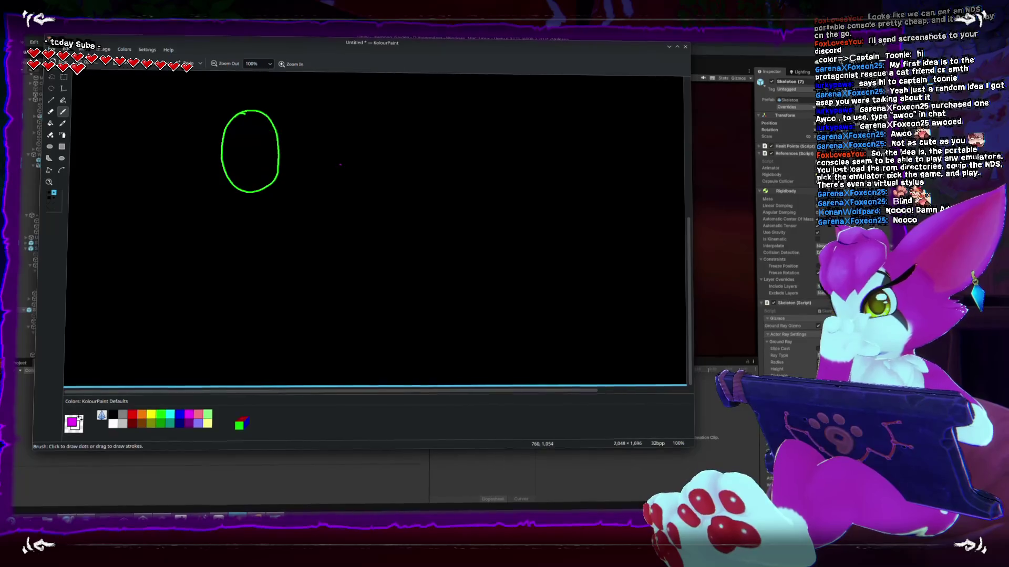
{"action": "key", "text": "ctrl+shift+z"}
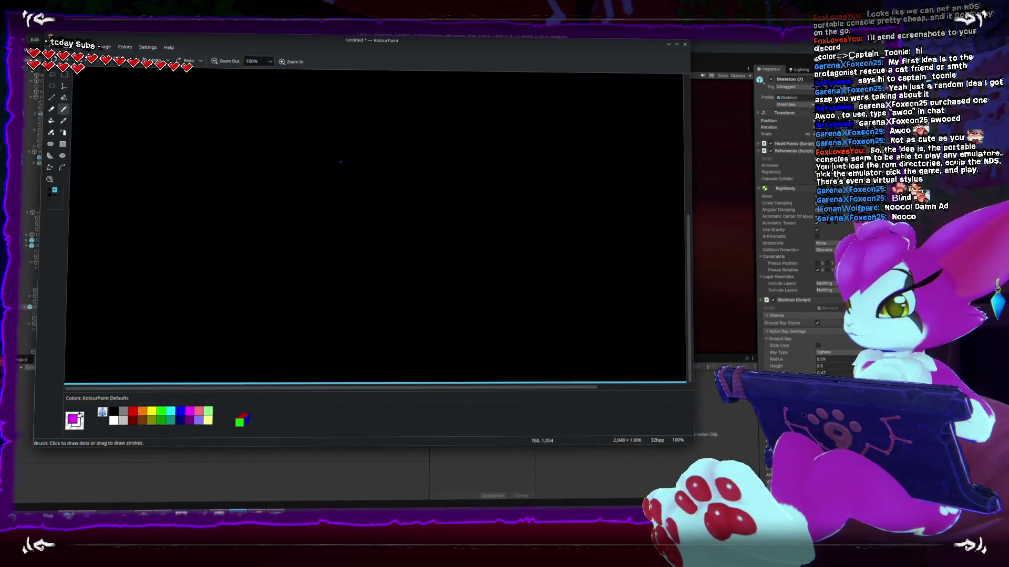
{"action": "mouse_move", "coordinate": [290, 224]}
{"action": "left_mouse_down"}
{"action": "mouse_move", "coordinate": [270, 271]}
{"action": "mouse_move", "coordinate": [308, 230]}
{"action": "left_mouse_up"}
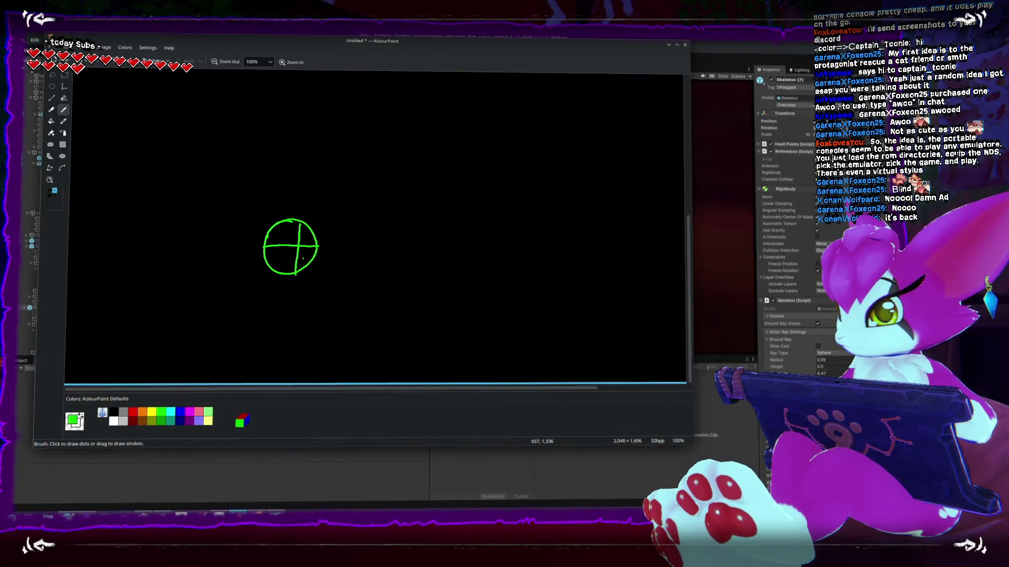
Draw a magenta arrow right from the circle and a green arrow, undoing stray strokes
{"action": "left_click", "coordinate": [190, 419]}
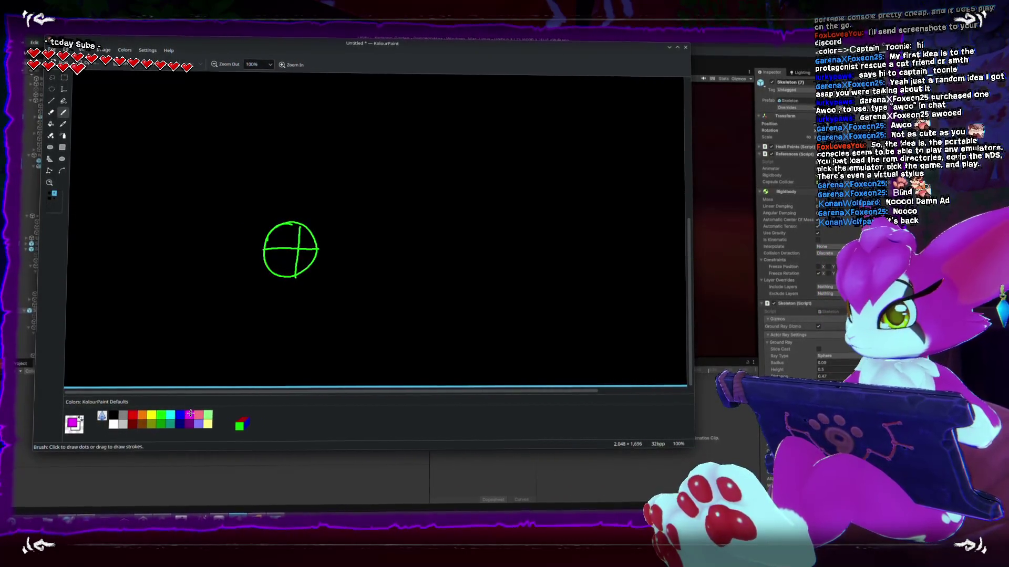
{"action": "mouse_move", "coordinate": [303, 247]}
{"action": "left_mouse_down"}
{"action": "mouse_move", "coordinate": [450, 248]}
{"action": "mouse_move", "coordinate": [452, 238]}
{"action": "mouse_move", "coordinate": [463, 246]}
{"action": "mouse_move", "coordinate": [455, 254]}
{"action": "left_mouse_up"}
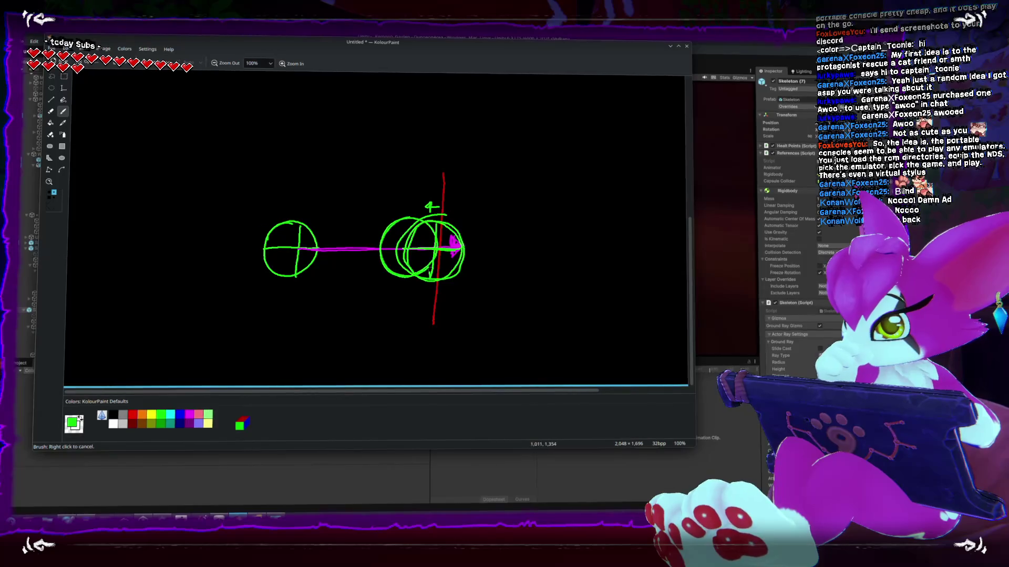
{"action": "key", "text": "ctrl+z"}
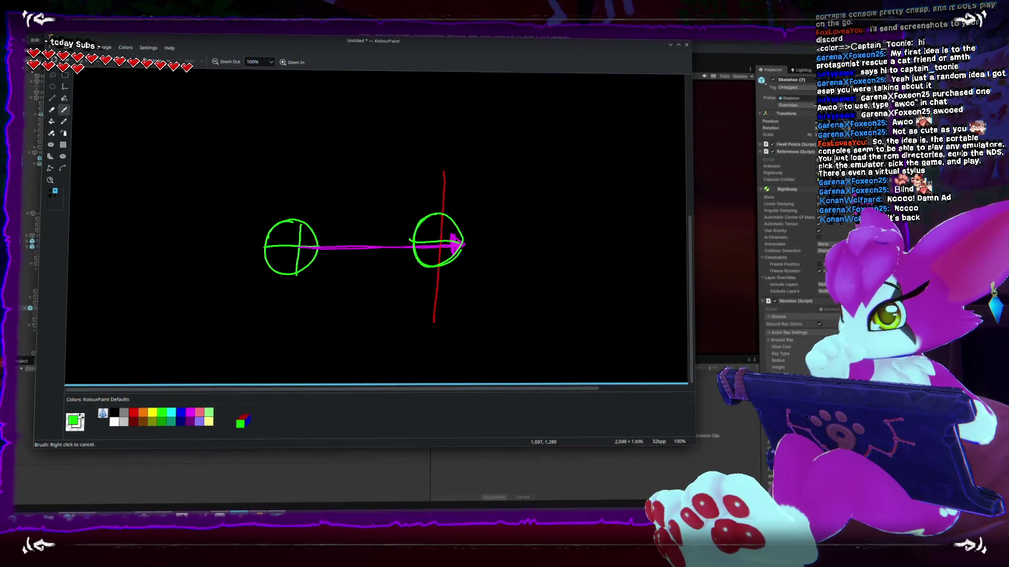
{"action": "left_click_drag", "start_coordinate": [485, 238], "coordinate": [550, 241]}
{"action": "mouse_move", "coordinate": [534, 230]}
{"action": "left_mouse_down"}
{"action": "mouse_move", "coordinate": [534, 252]}
{"action": "mouse_move", "coordinate": [534, 231]}
{"action": "mouse_move", "coordinate": [470, 224]}
{"action": "mouse_move", "coordinate": [500, 208]}
{"action": "mouse_move", "coordinate": [528, 225]}
{"action": "mouse_move", "coordinate": [492, 216]}
{"action": "mouse_move", "coordinate": [498, 268]}
{"action": "left_mouse_up"}
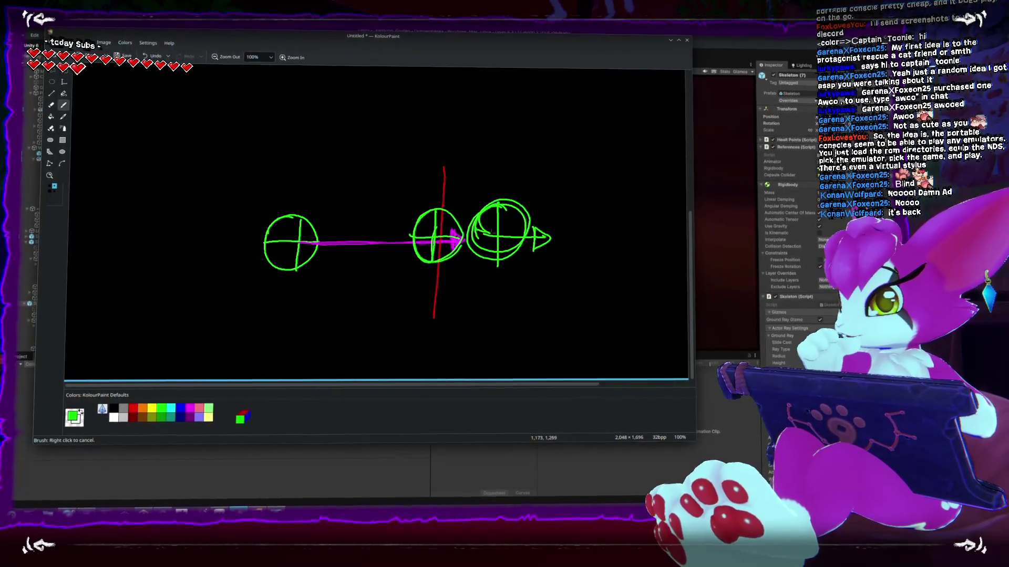
{"action": "key", "text": "ctrl+z"}
{"action": "key", "text": "ctrl+z"}
{"action": "key", "text": "ctrl+z"}
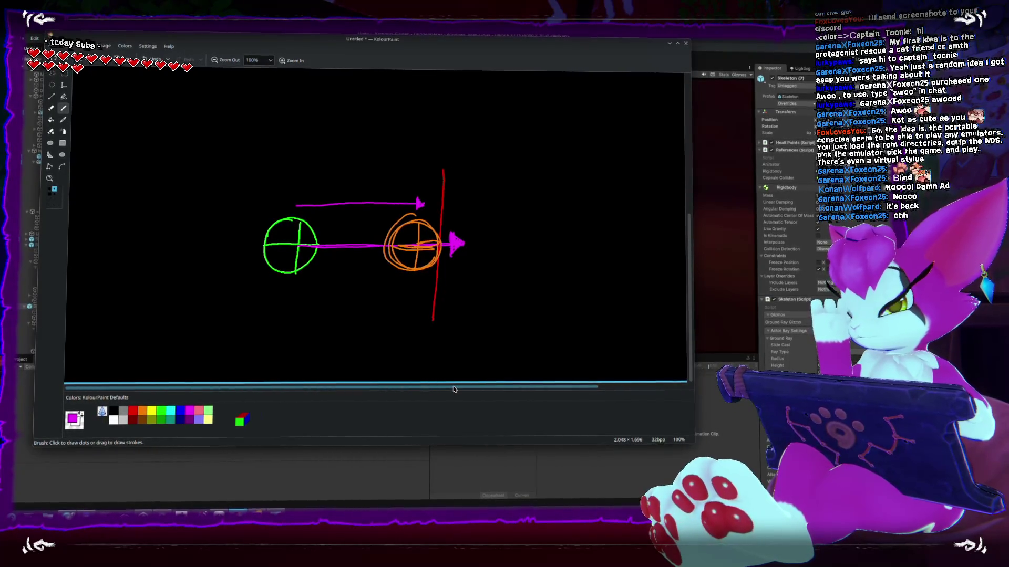
Switch from KolourPaint back to the Unity editor
{"action": "key", "text": "alt+Tab"}
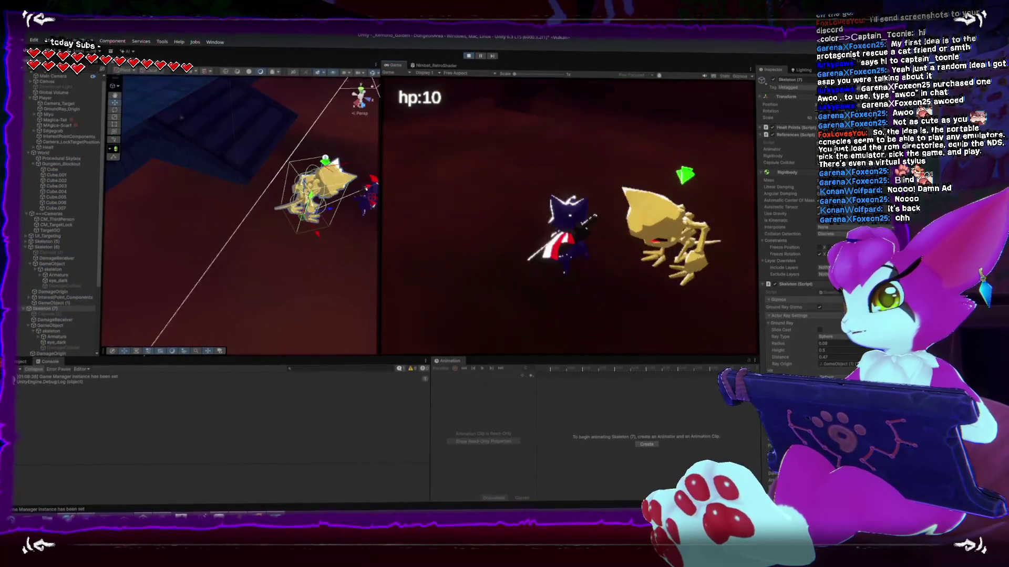
Move the swordsman into the corridor and strike the skeleton to test the pushback
{"action": "key", "text": "w"}
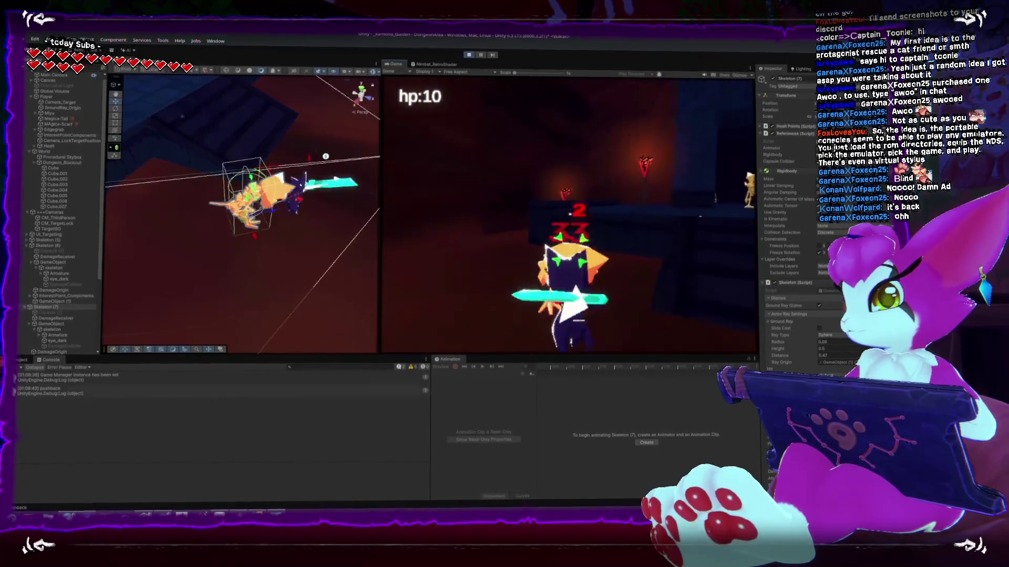
{"action": "key", "text": "w"}
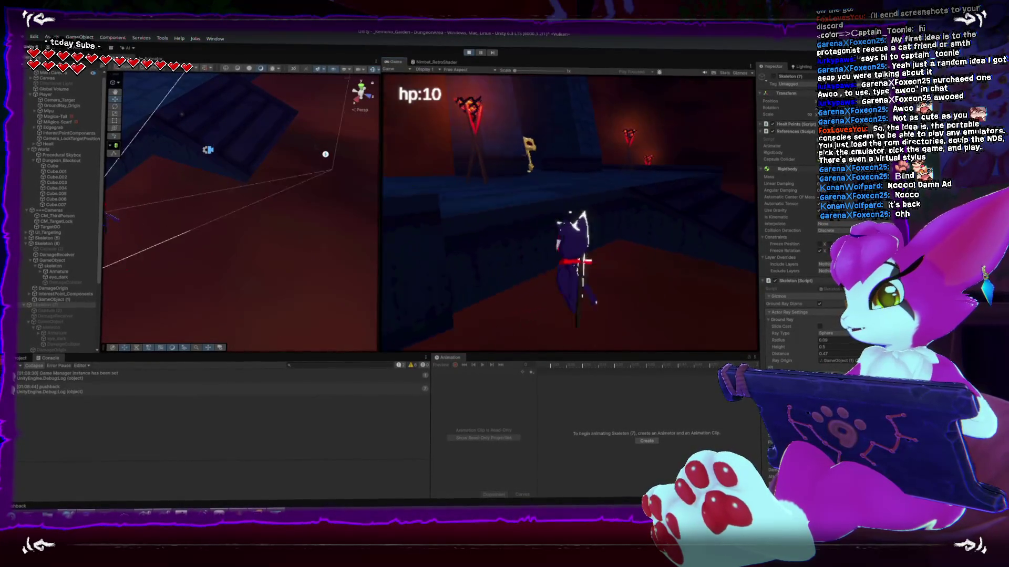
{"action": "key", "text": "w"}
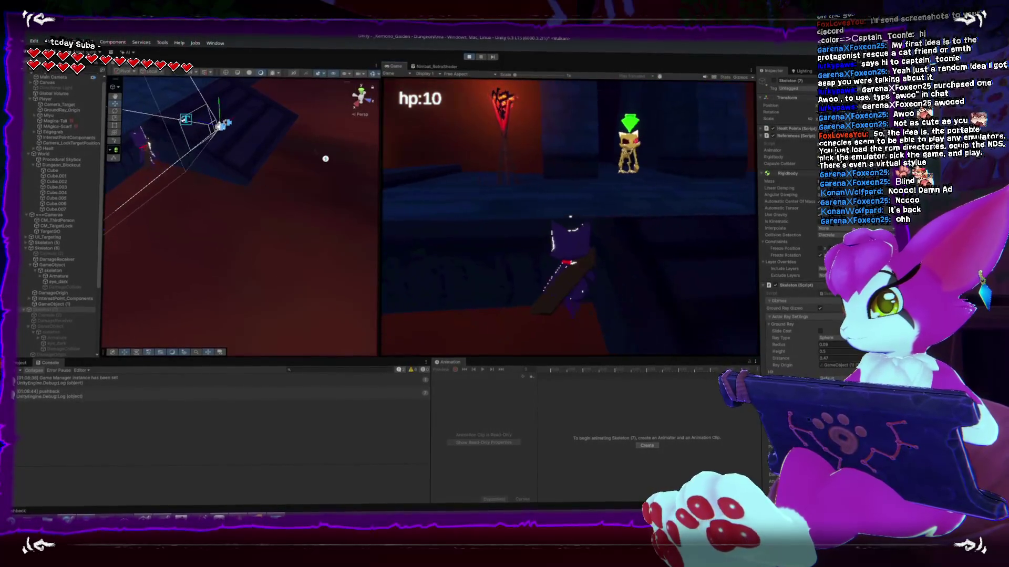
{"action": "key", "text": "w"}
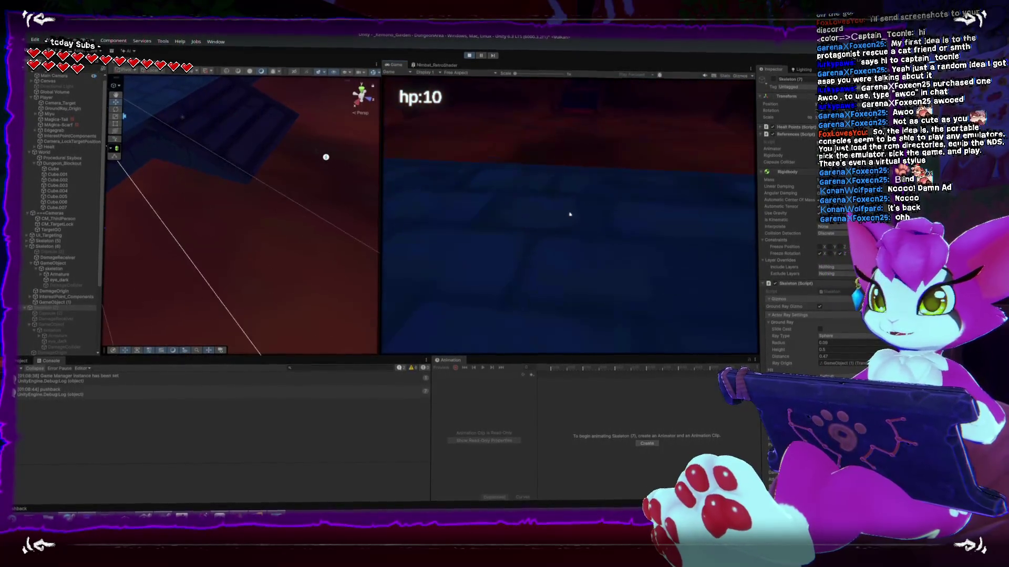
Quit the game via the pause menu's EXIT and switch to Rider
{"action": "key", "text": "Escape"}
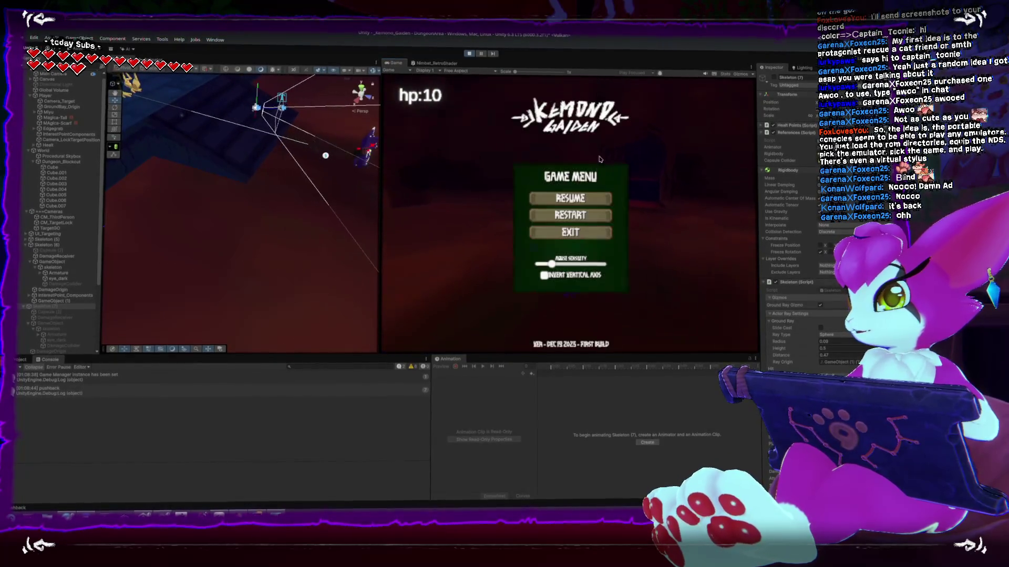
{"action": "left_click", "coordinate": [565, 233]}
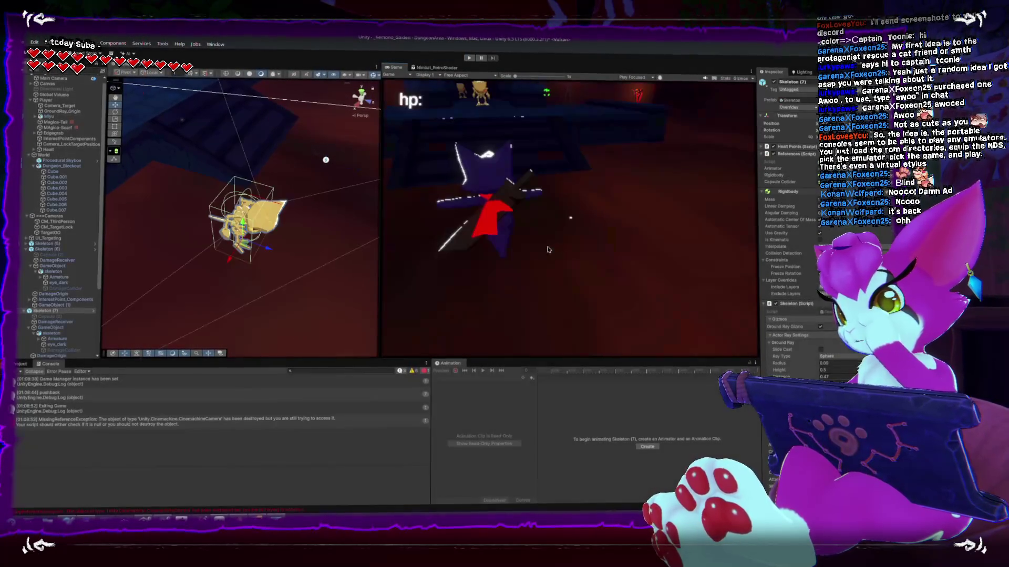
{"action": "key", "text": "alt+Tab"}
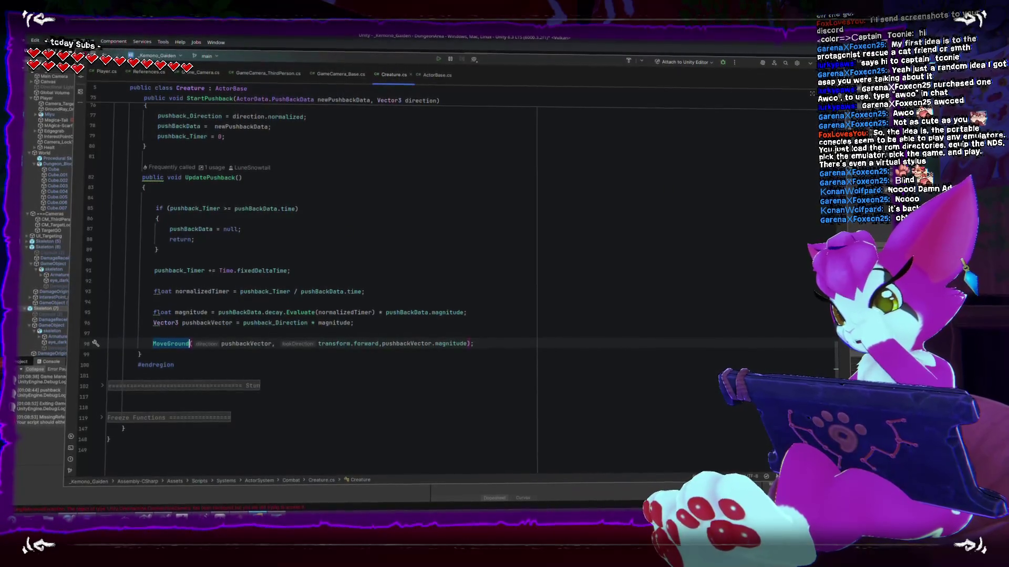
Read the UpdatePushback method in Creature.cs, then switch back to Unity
{"action": "mouse_move", "coordinate": [239, 519]}
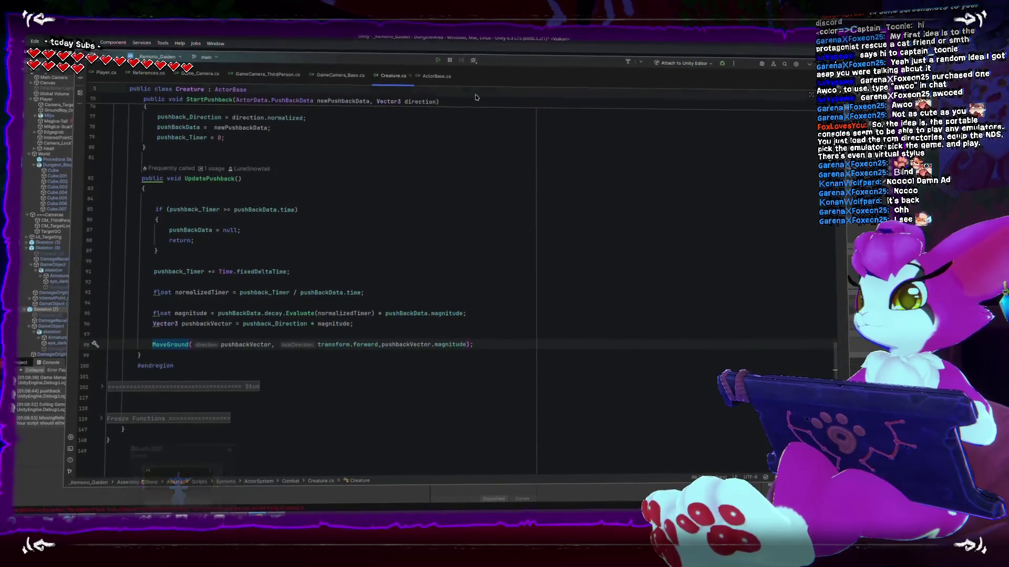
{"action": "key", "text": "alt+Tab"}
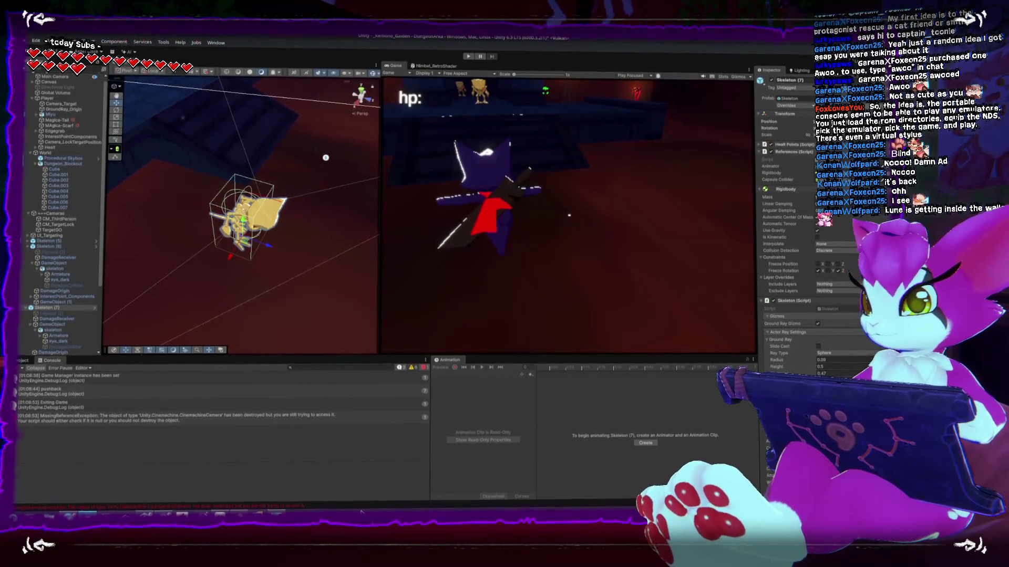
Bring the KolourPaint window with the pushback diagram back to the front
{"action": "key", "text": "alt+Tab"}
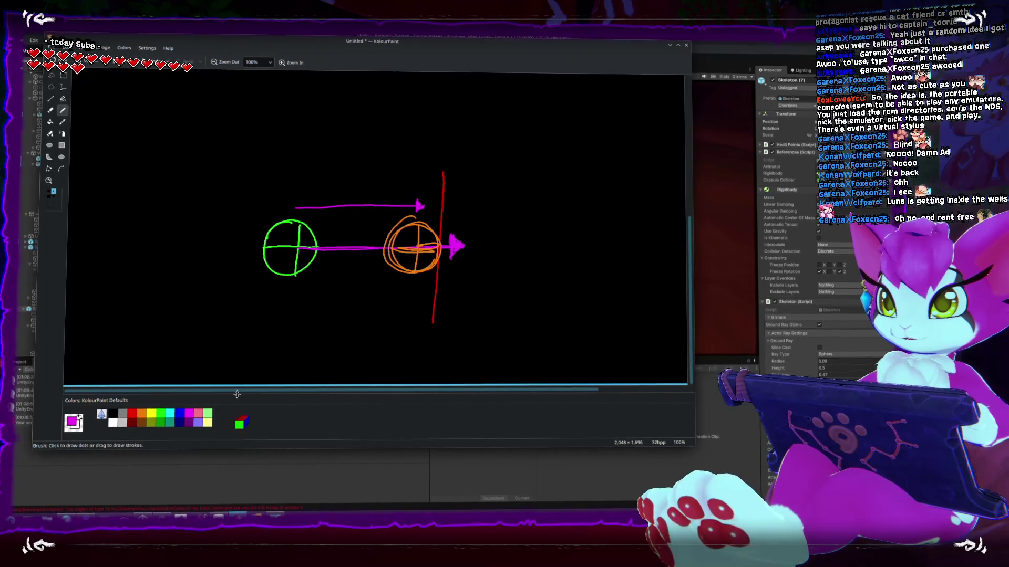
Return to KolourPaint, pick the cyan swatch, and draw the first cyan circle
{"action": "scroll", "coordinate": [220, 320], "scroll_direction": "up", "scroll_amount": 5}
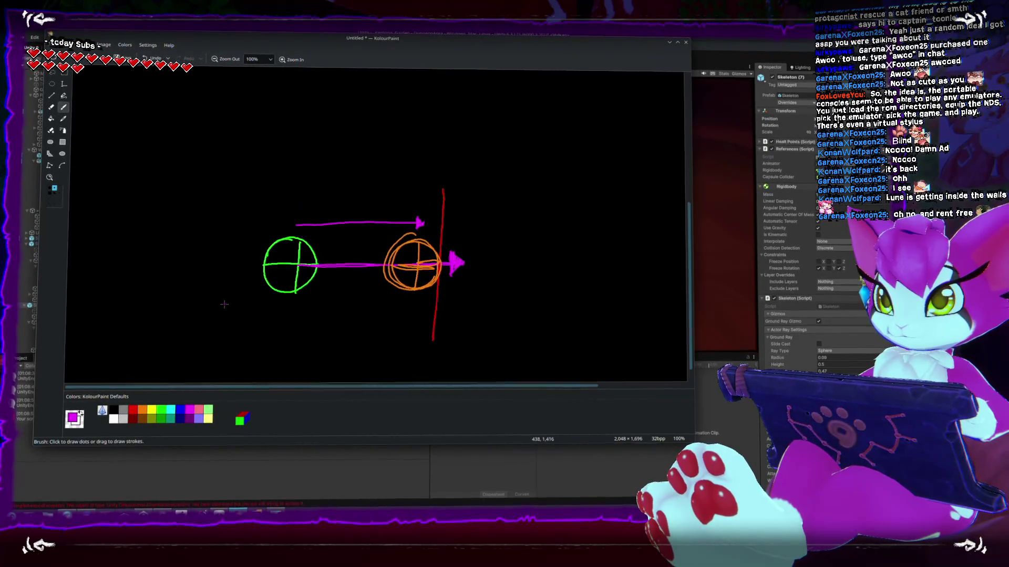
{"action": "scroll", "coordinate": [226, 324], "scroll_direction": "down", "scroll_amount": 2}
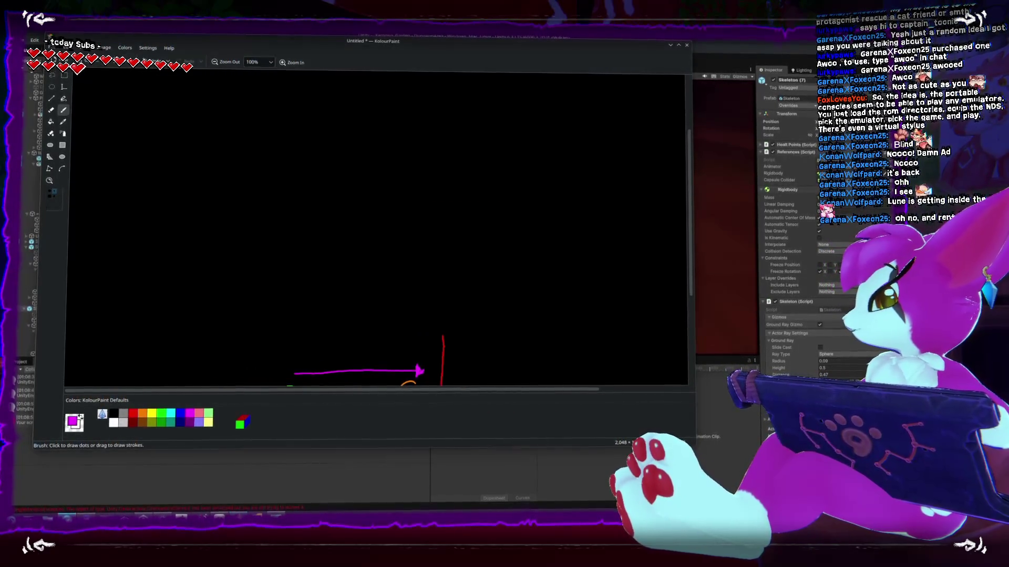
{"action": "key", "text": "alt+Tab"}
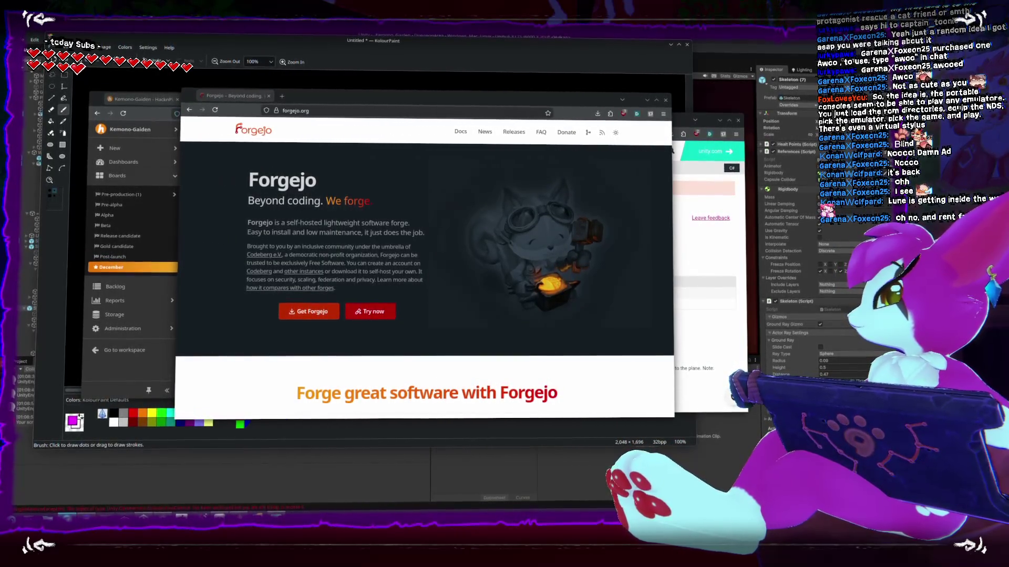
{"action": "left_click", "coordinate": [499, 56]}
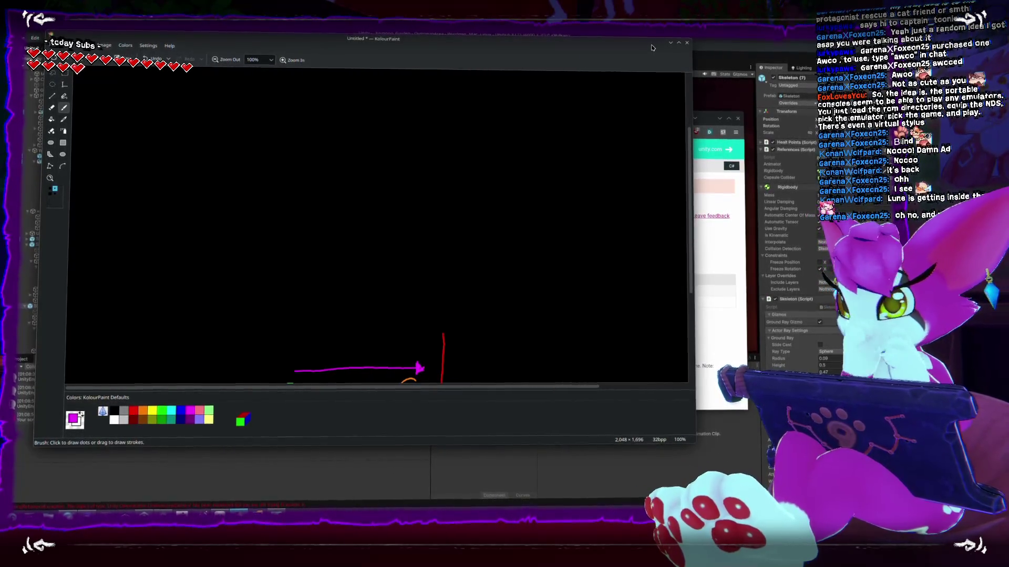
{"action": "left_click", "coordinate": [172, 410]}
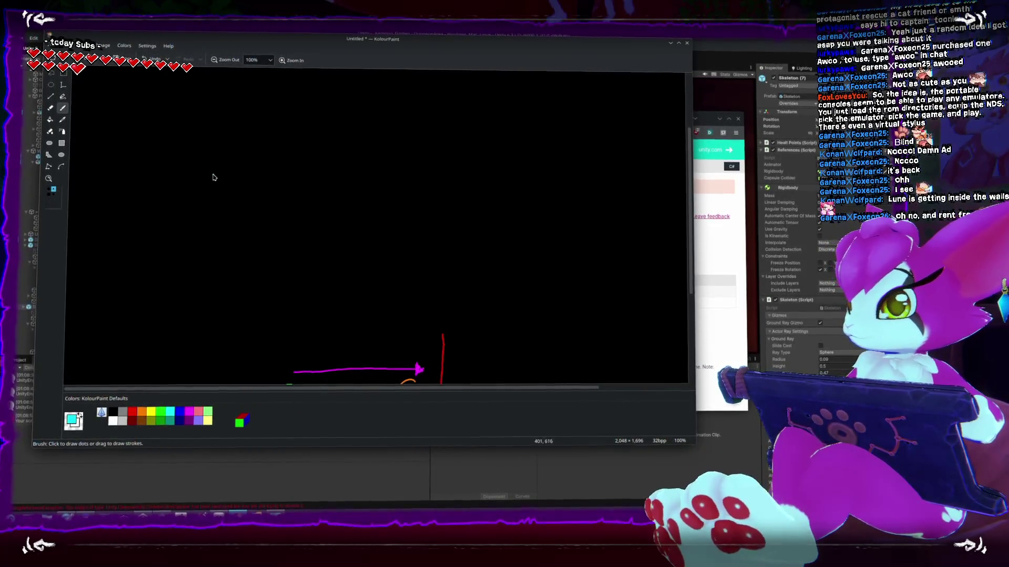
{"action": "mouse_move", "coordinate": [222, 173]}
{"action": "left_mouse_down"}
{"action": "mouse_move", "coordinate": [597, 67]}
{"action": "mouse_move", "coordinate": [221, 200]}
{"action": "mouse_move", "coordinate": [208, 193]}
{"action": "left_mouse_up"}
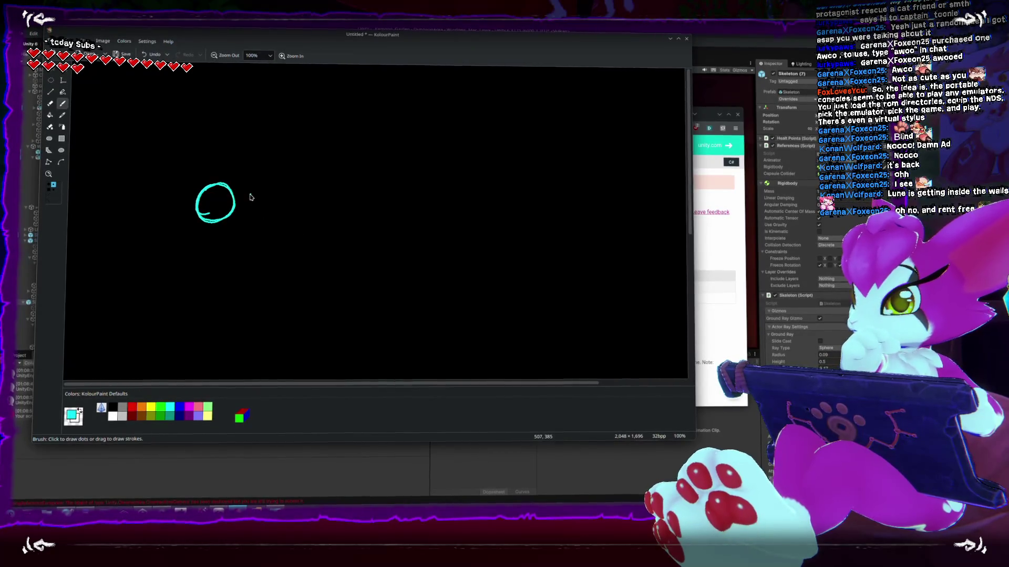
Draw four more cyan circles in a row to the right of the first
{"action": "right_click", "coordinate": [265, 192]}
{"action": "mouse_move", "coordinate": [294, 188]}
{"action": "left_mouse_down"}
{"action": "mouse_move", "coordinate": [283, 221]}
{"action": "mouse_move", "coordinate": [296, 215]}
{"action": "left_mouse_up"}
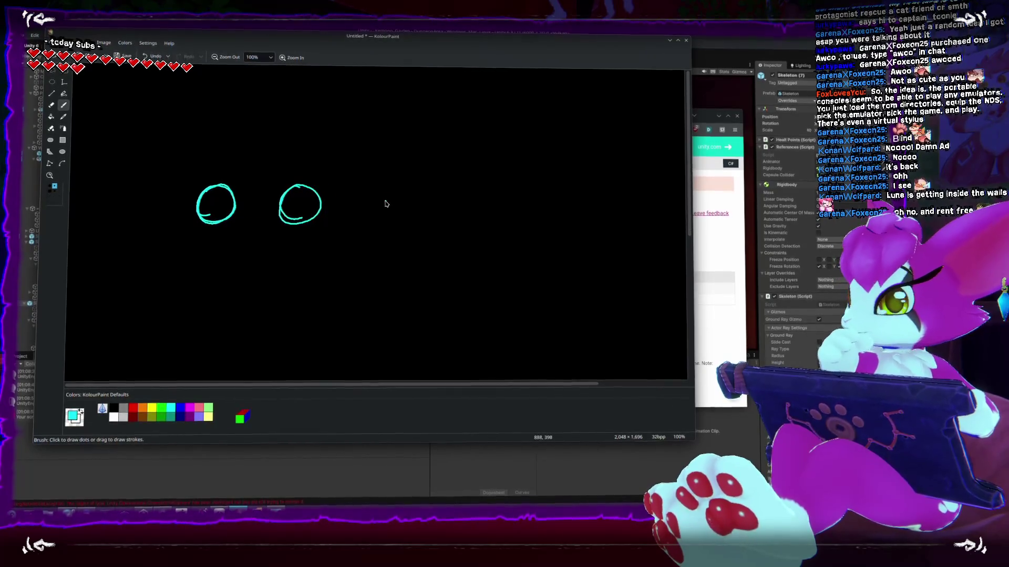
{"action": "mouse_move", "coordinate": [383, 185]}
{"action": "left_mouse_down"}
{"action": "mouse_move", "coordinate": [361, 184]}
{"action": "mouse_move", "coordinate": [391, 193]}
{"action": "mouse_move", "coordinate": [367, 185]}
{"action": "left_mouse_up"}
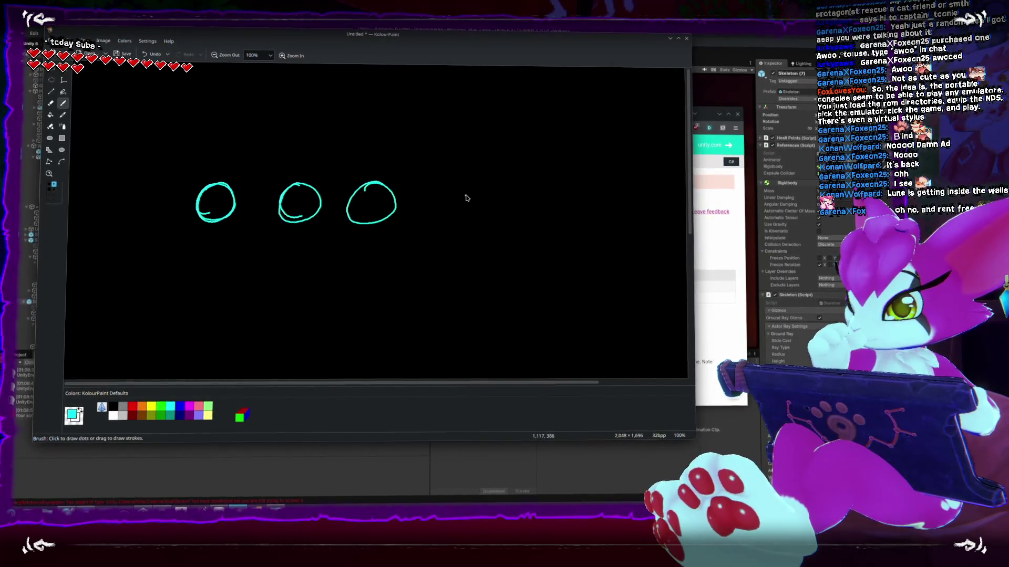
{"action": "mouse_move", "coordinate": [459, 185]}
{"action": "left_mouse_down"}
{"action": "mouse_move", "coordinate": [439, 187]}
{"action": "mouse_move", "coordinate": [448, 182]}
{"action": "left_mouse_up"}
{"action": "mouse_move", "coordinate": [530, 185]}
{"action": "left_mouse_down"}
{"action": "mouse_move", "coordinate": [518, 192]}
{"action": "mouse_move", "coordinate": [526, 182]}
{"action": "left_mouse_up"}
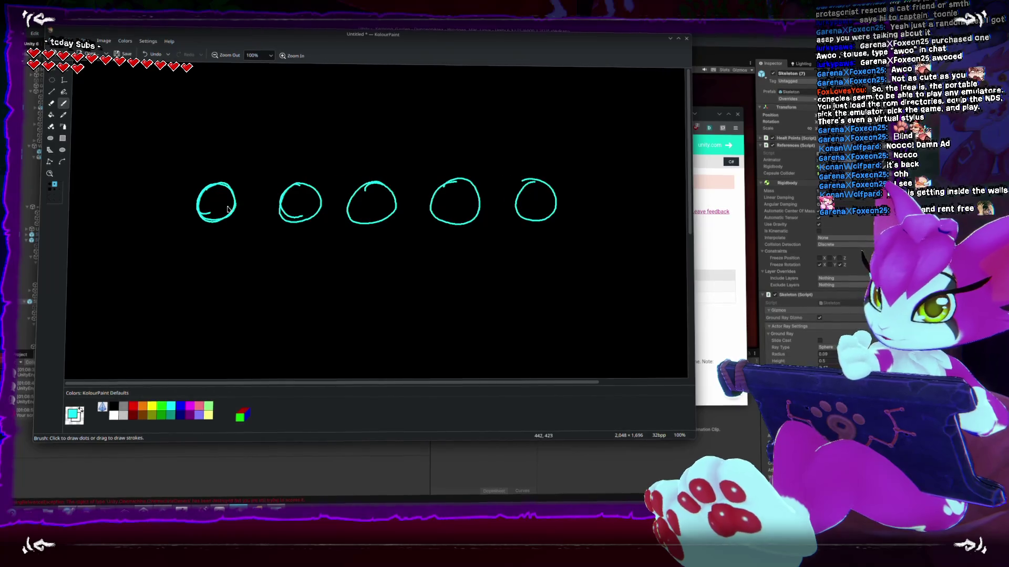
Undo a stray connecting stroke, draw an arrow beneath the circles, and switch to red
{"action": "left_click_drag", "start_coordinate": [266, 211], "coordinate": [279, 212]}
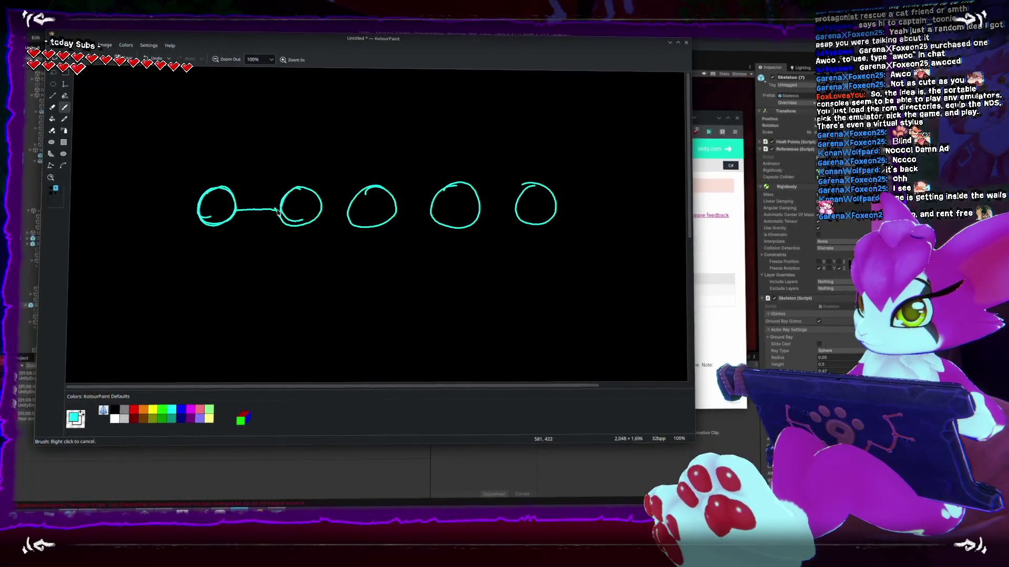
{"action": "key", "text": "ctrl+z"}
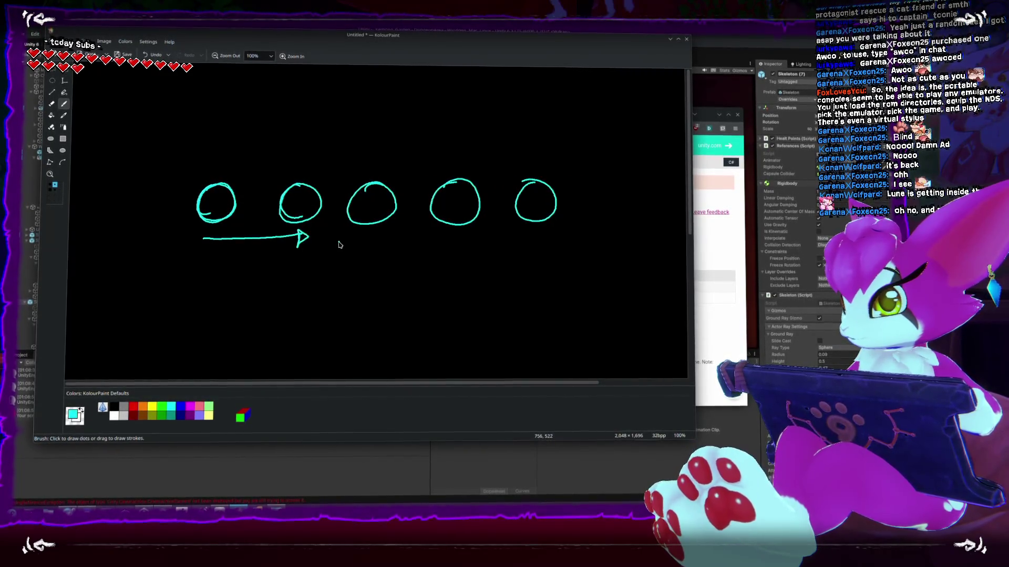
{"action": "mouse_move", "coordinate": [340, 247]}
{"action": "left_mouse_down"}
{"action": "mouse_move", "coordinate": [455, 261]}
{"action": "mouse_move", "coordinate": [466, 246]}
{"action": "left_mouse_up"}
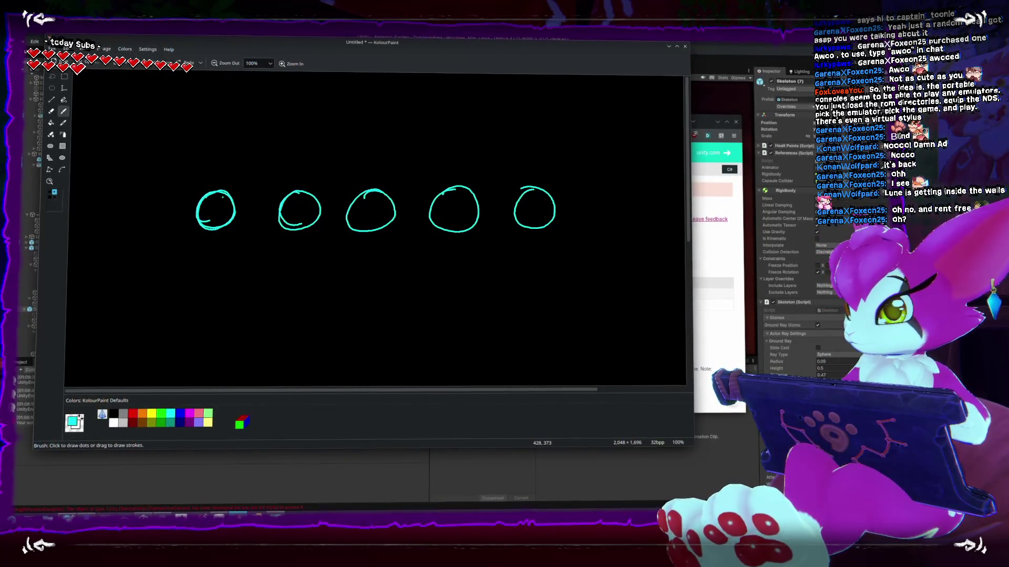
{"action": "left_click", "coordinate": [133, 413]}
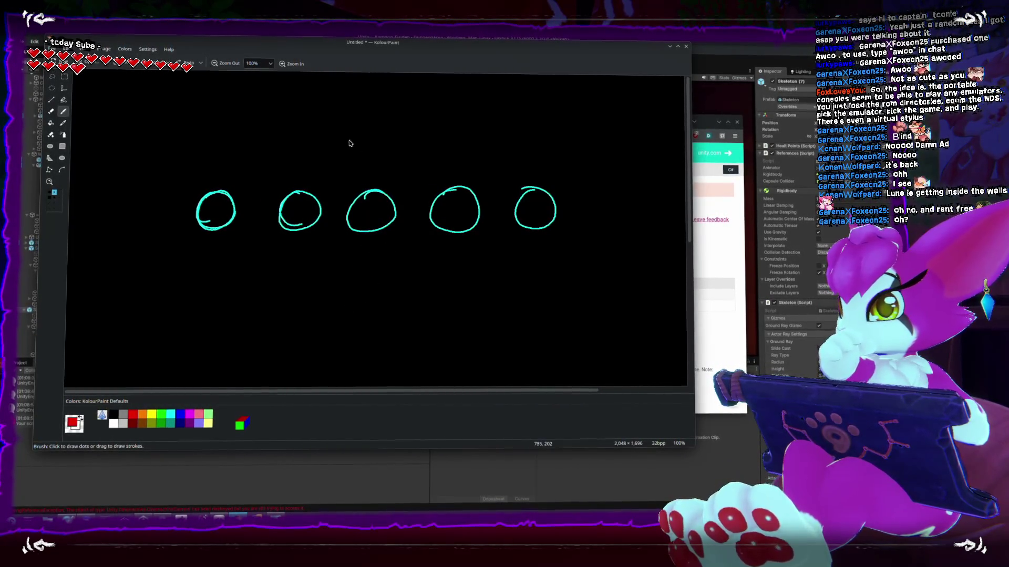
Outline a red box over the middle circle, add cyan circles, then undo both
{"action": "mouse_move", "coordinate": [362, 112]}
{"action": "left_mouse_down"}
{"action": "mouse_move", "coordinate": [358, 257]}
{"action": "mouse_move", "coordinate": [443, 283]}
{"action": "mouse_move", "coordinate": [439, 143]}
{"action": "mouse_move", "coordinate": [361, 113]}
{"action": "left_mouse_up"}
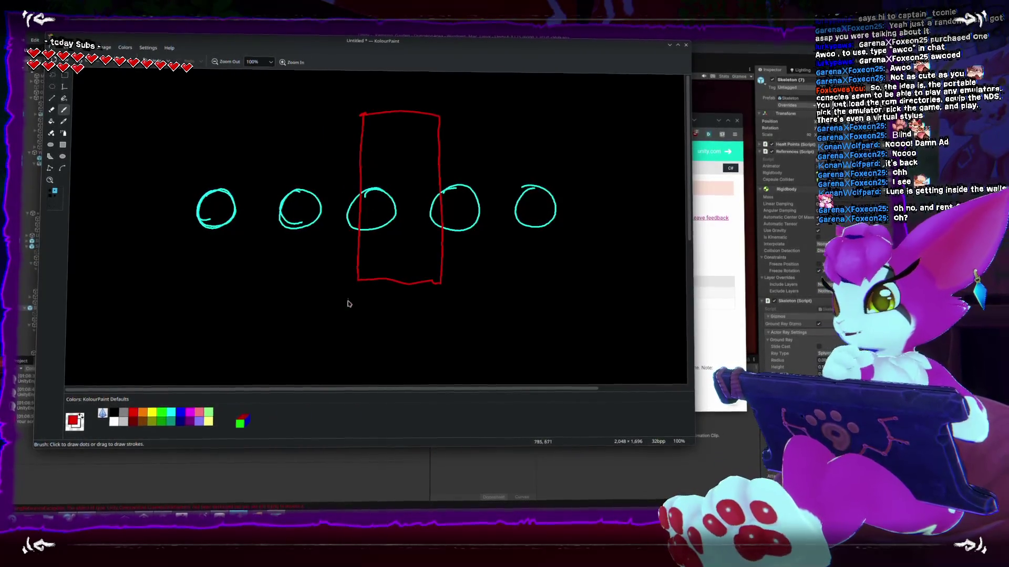
{"action": "left_click", "coordinate": [170, 414]}
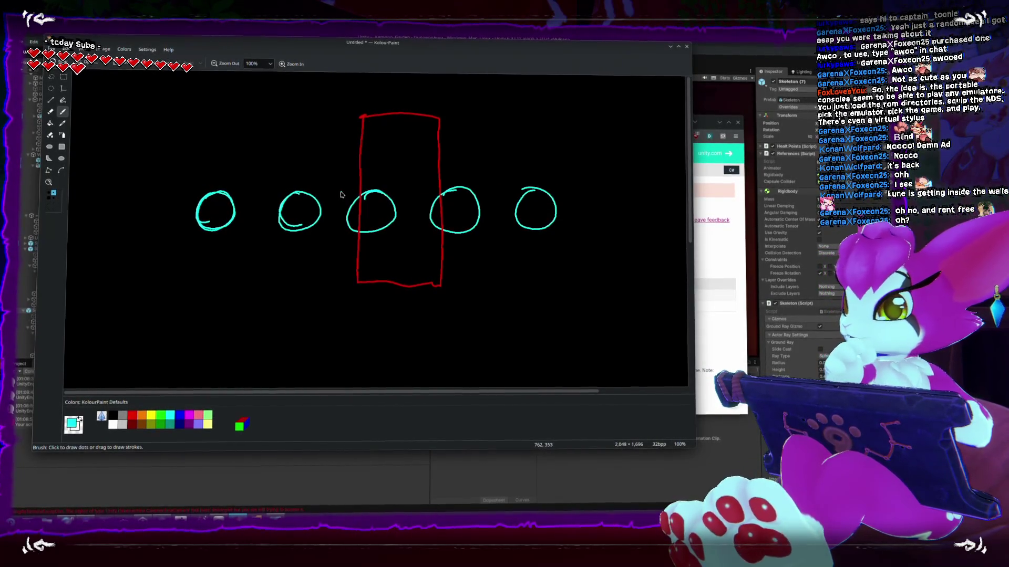
{"action": "left_click_drag", "start_coordinate": [316, 213], "coordinate": [319, 200]}
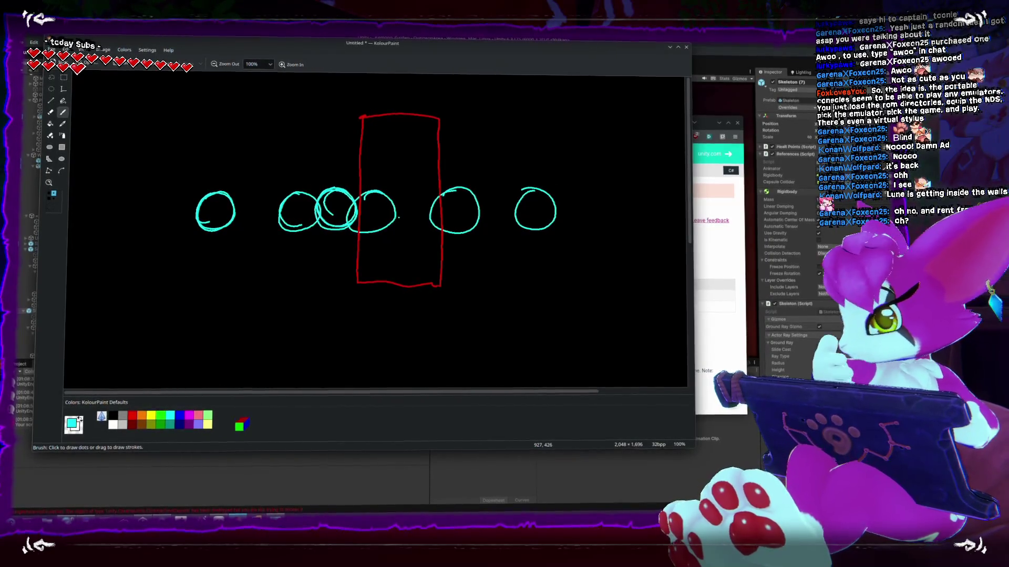
{"action": "key", "text": "ctrl+z"}
{"action": "key", "text": "ctrl+z"}
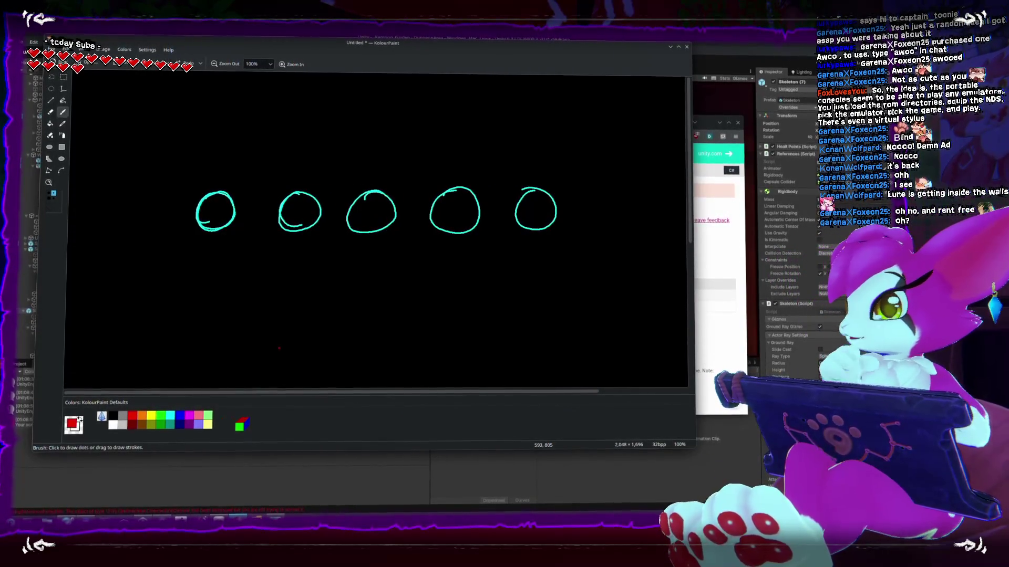
{"action": "key", "text": "ctrl+z"}
{"action": "key", "text": "ctrl+z"}
{"action": "key", "text": "ctrl+z"}
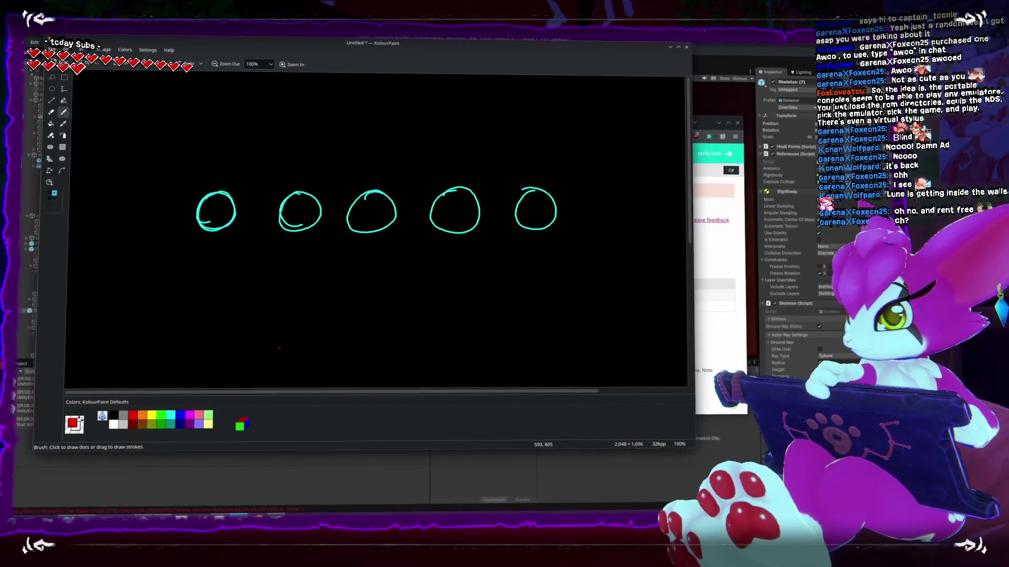
Draw a red vertical line, an arc, a third cyan circle and 'tuneling', then undo strokes
{"action": "mouse_move", "coordinate": [336, 117]}
{"action": "left_mouse_down"}
{"action": "mouse_move", "coordinate": [332, 245]}
{"action": "mouse_move", "coordinate": [336, 122]}
{"action": "mouse_move", "coordinate": [349, 142]}
{"action": "mouse_move", "coordinate": [345, 267]}
{"action": "left_mouse_up"}
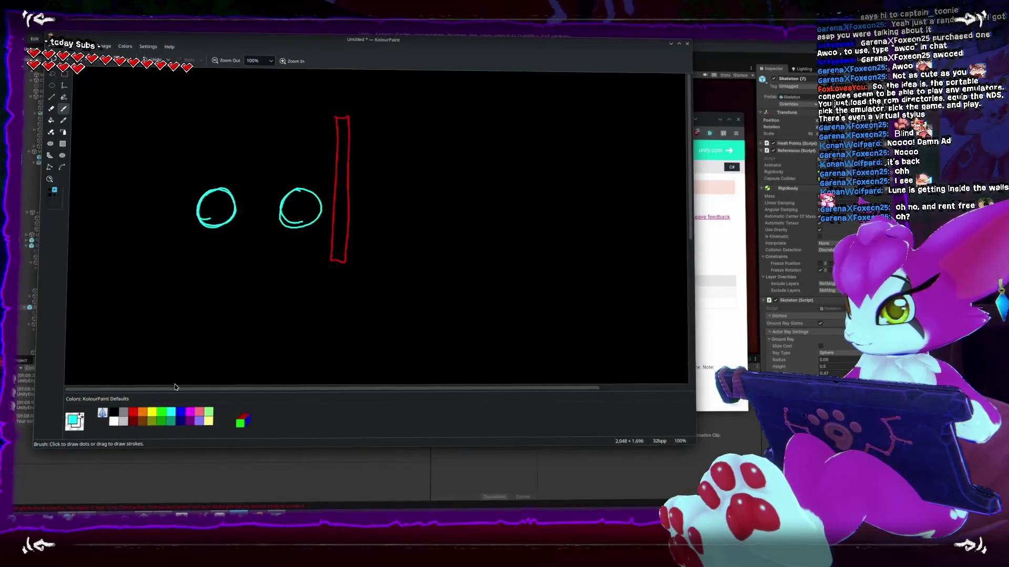
{"action": "left_click_drag", "start_coordinate": [216, 185], "coordinate": [307, 177]}
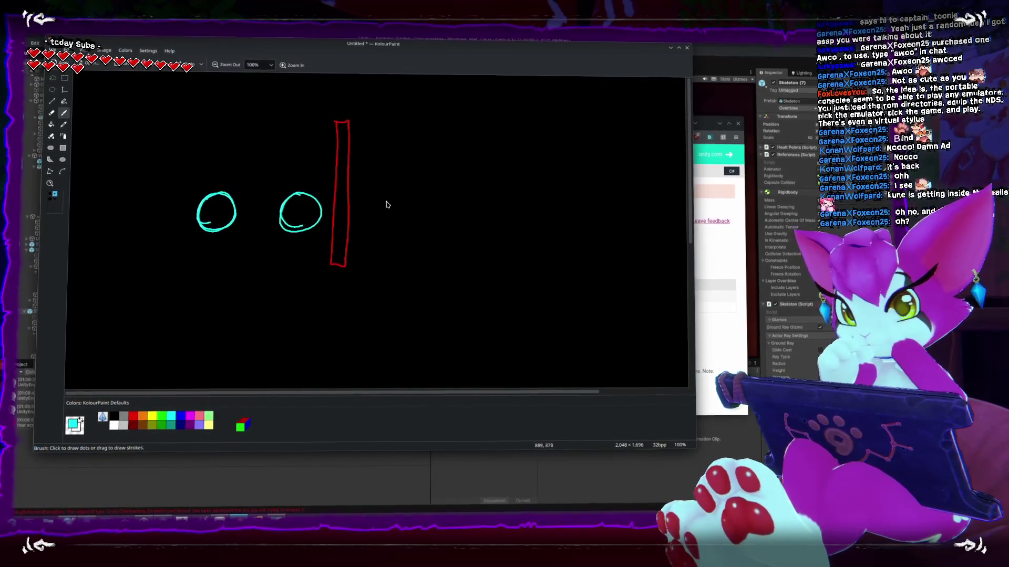
{"action": "mouse_move", "coordinate": [393, 194]}
{"action": "left_mouse_down"}
{"action": "mouse_move", "coordinate": [394, 233]}
{"action": "mouse_move", "coordinate": [371, 227]}
{"action": "left_mouse_up"}
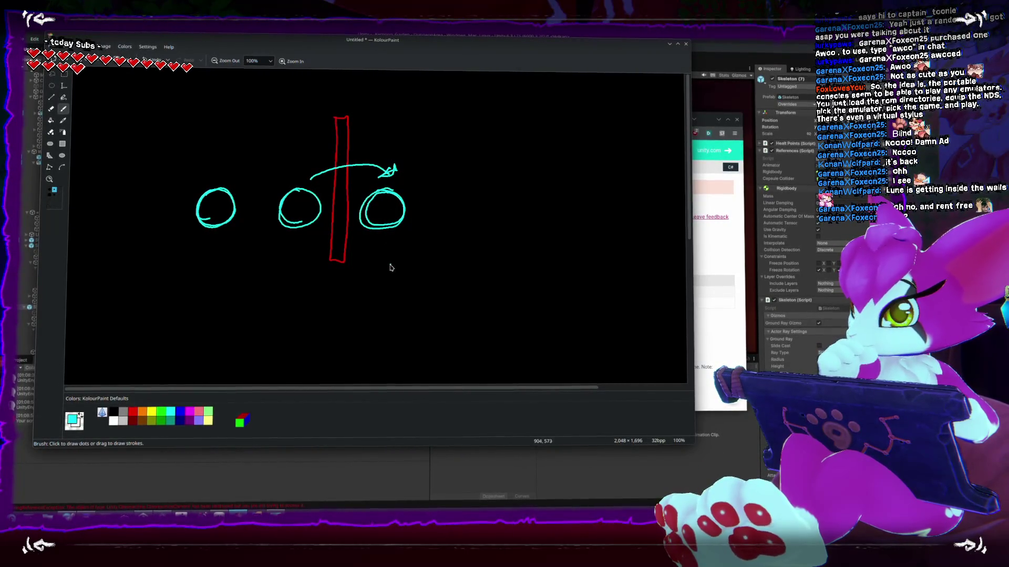
{"action": "left_click_drag", "start_coordinate": [386, 271], "coordinate": [385, 294]}
{"action": "mouse_move", "coordinate": [378, 288]}
{"action": "left_mouse_down"}
{"action": "mouse_move", "coordinate": [438, 294]}
{"action": "mouse_move", "coordinate": [444, 265]}
{"action": "mouse_move", "coordinate": [463, 297]}
{"action": "left_mouse_up"}
{"action": "mouse_move", "coordinate": [467, 297]}
{"action": "left_mouse_down"}
{"action": "mouse_move", "coordinate": [478, 297]}
{"action": "mouse_move", "coordinate": [465, 309]}
{"action": "left_mouse_up"}
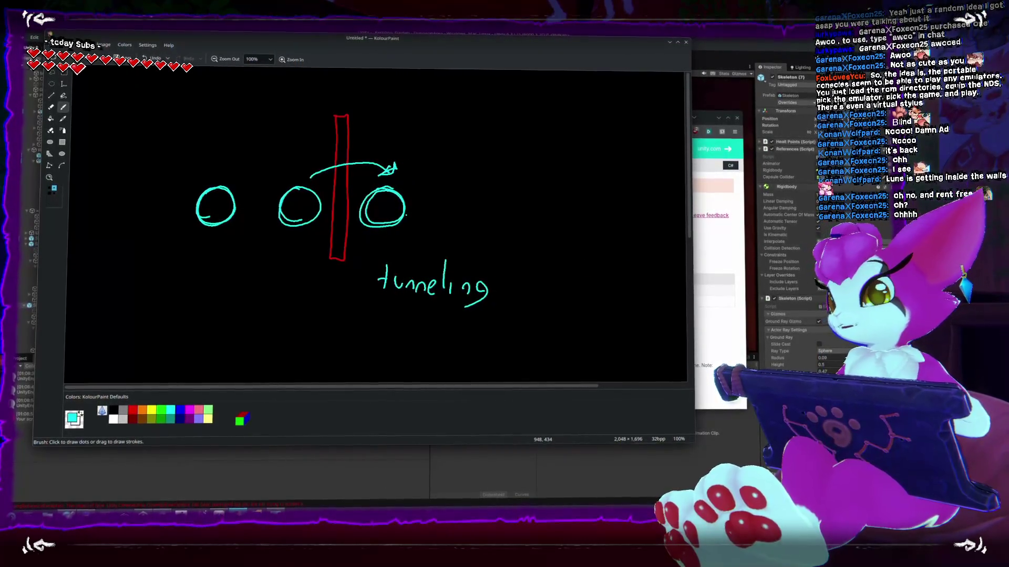
{"action": "key", "text": "ctrl+z"}
{"action": "key", "text": "ctrl+z"}
{"action": "key", "text": "ctrl+z"}
{"action": "key", "text": "ctrl+z"}
{"action": "key", "text": "ctrl+z"}
{"action": "key", "text": "ctrl+z"}
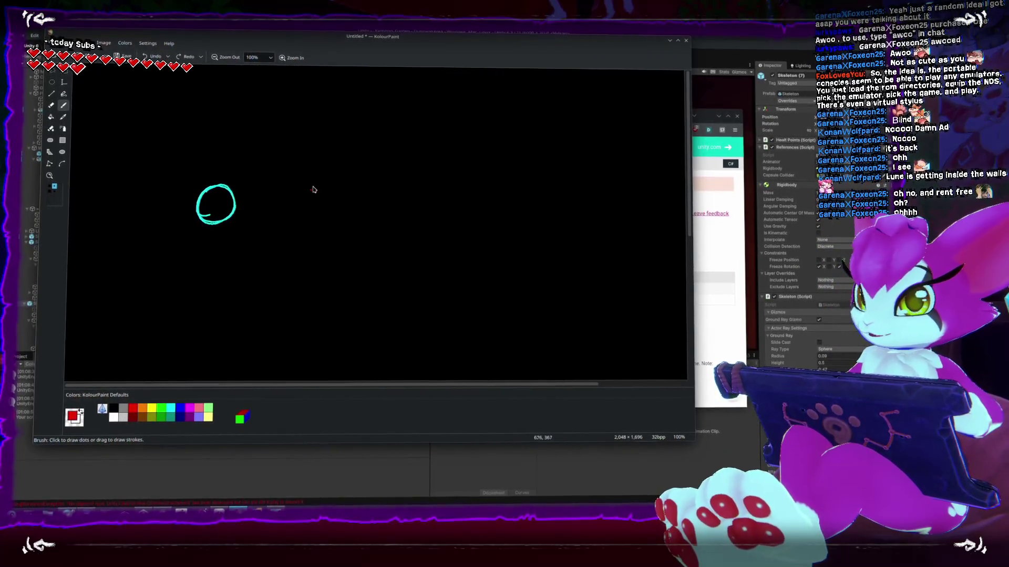
Draw a red vertical bar right of the circle, redoing a misplaced first line
{"action": "left_click_drag", "start_coordinate": [341, 125], "coordinate": [329, 270]}
{"action": "key", "text": "ctrl+z"}
{"action": "mouse_move", "coordinate": [289, 138]}
{"action": "left_mouse_down"}
{"action": "mouse_move", "coordinate": [279, 249]}
{"action": "mouse_move", "coordinate": [280, 263]}
{"action": "mouse_move", "coordinate": [294, 261]}
{"action": "mouse_move", "coordinate": [301, 138]}
{"action": "mouse_move", "coordinate": [293, 264]}
{"action": "left_mouse_up"}
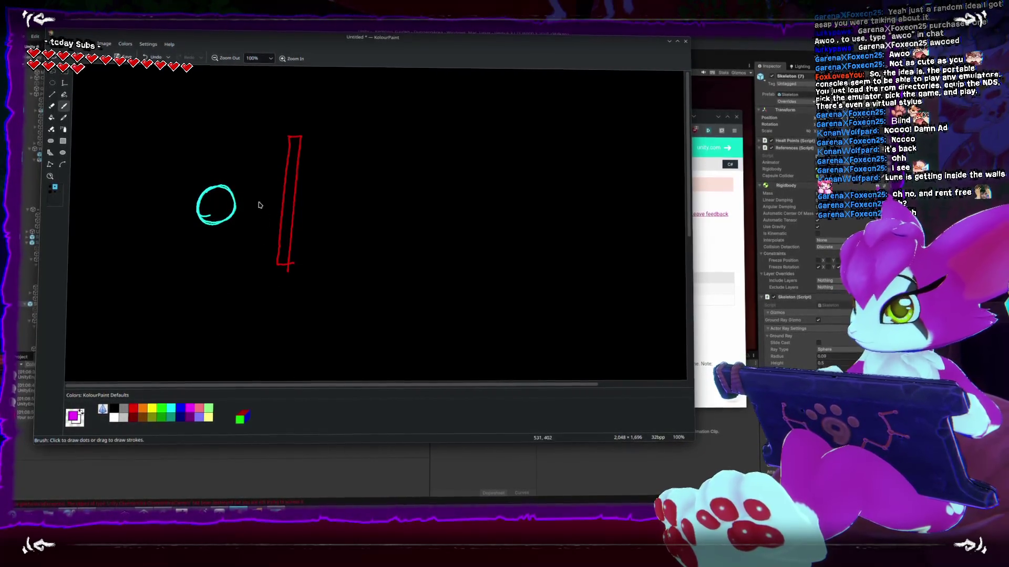
Draw a magenta circle past the red bar and a cyan arrow with an arrowhead
{"action": "mouse_move", "coordinate": [234, 215]}
{"action": "left_mouse_down"}
{"action": "mouse_move", "coordinate": [308, 217]}
{"action": "mouse_move", "coordinate": [317, 236]}
{"action": "left_mouse_up"}
{"action": "right_click", "coordinate": [313, 219]}
{"action": "right_click", "coordinate": [334, 206]}
{"action": "mouse_move", "coordinate": [324, 184]}
{"action": "left_mouse_down"}
{"action": "mouse_move", "coordinate": [314, 226]}
{"action": "mouse_move", "coordinate": [310, 213]}
{"action": "left_mouse_up"}
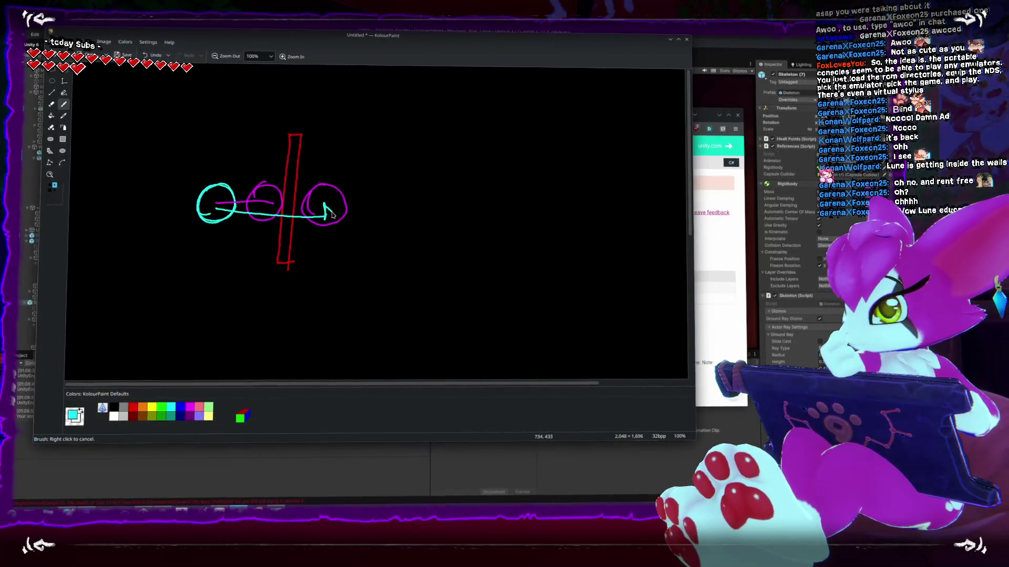
{"action": "key", "text": "ctrl+z"}
{"action": "left_click_drag", "start_coordinate": [251, 196], "coordinate": [267, 201]}
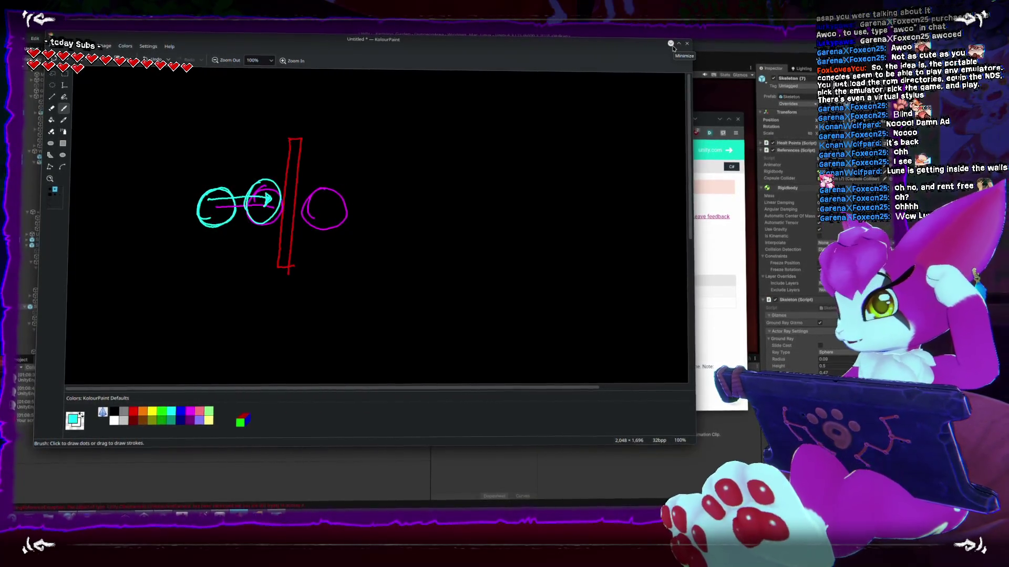
Minimize KolourPaint, clear Unity's console, and frame the Player in the Scene view
{"action": "left_click", "coordinate": [672, 45]}
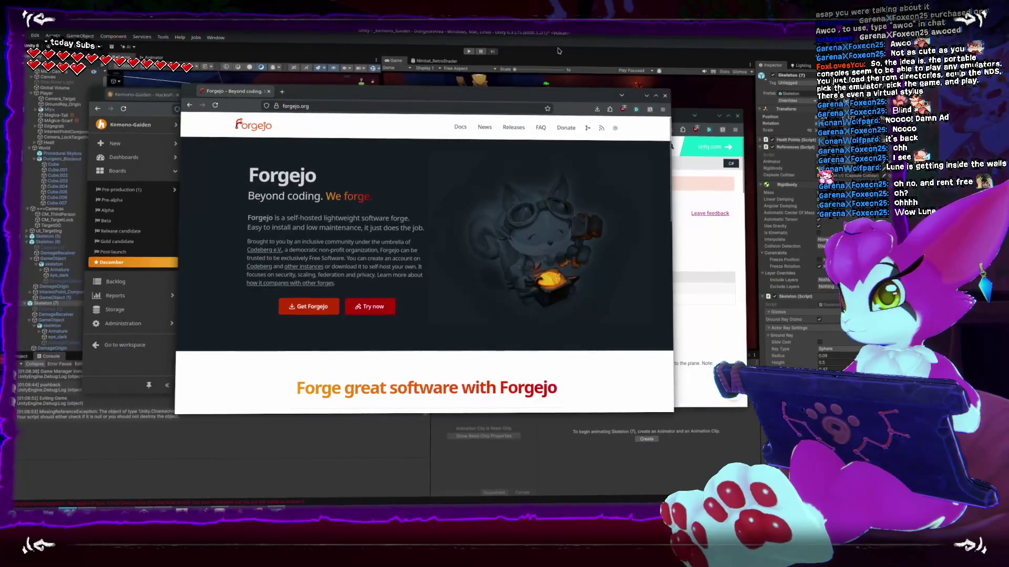
{"action": "left_click", "coordinate": [678, 95]}
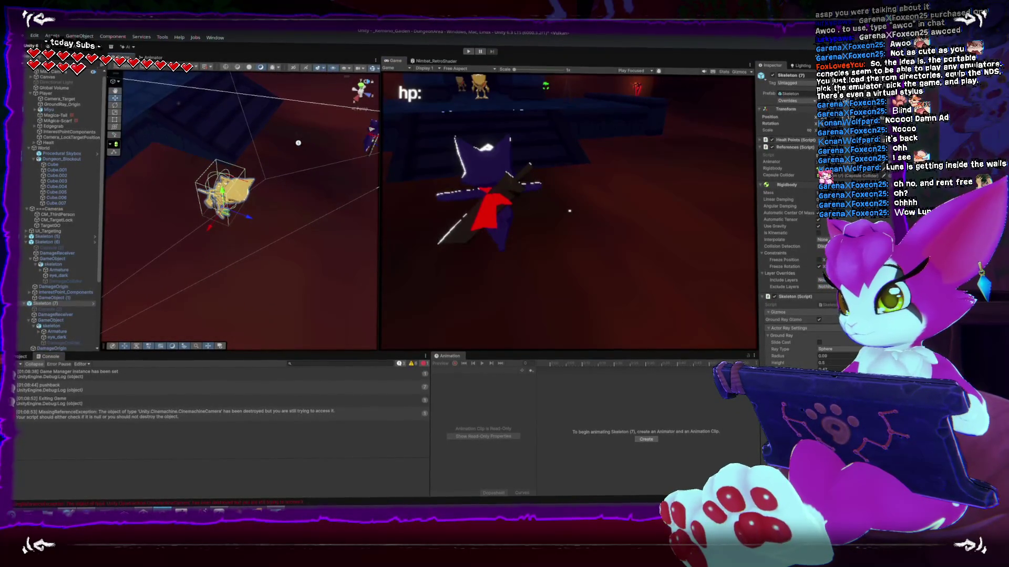
{"action": "left_click", "coordinate": [21, 363]}
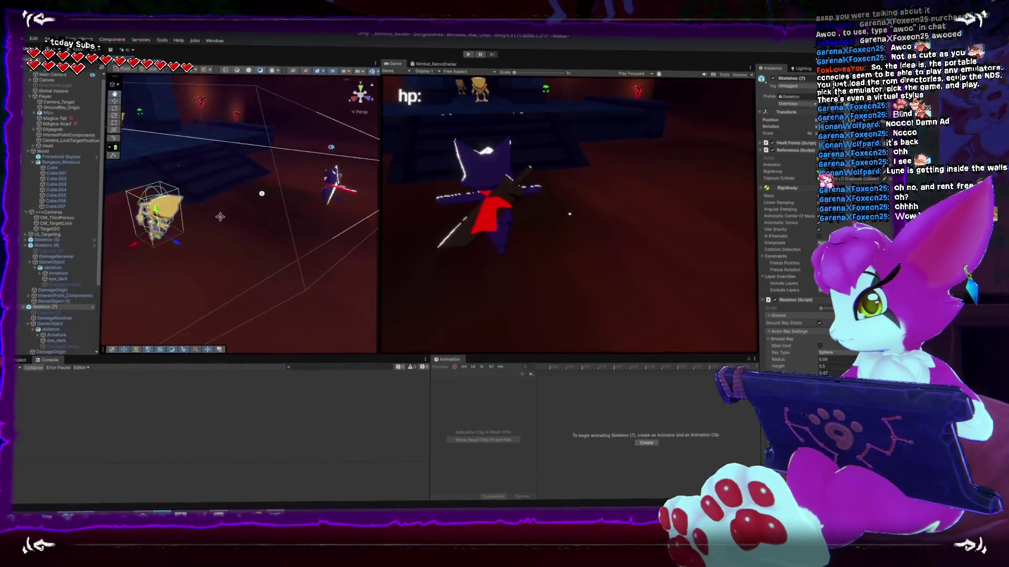
{"action": "double_click", "coordinate": [47, 97]}
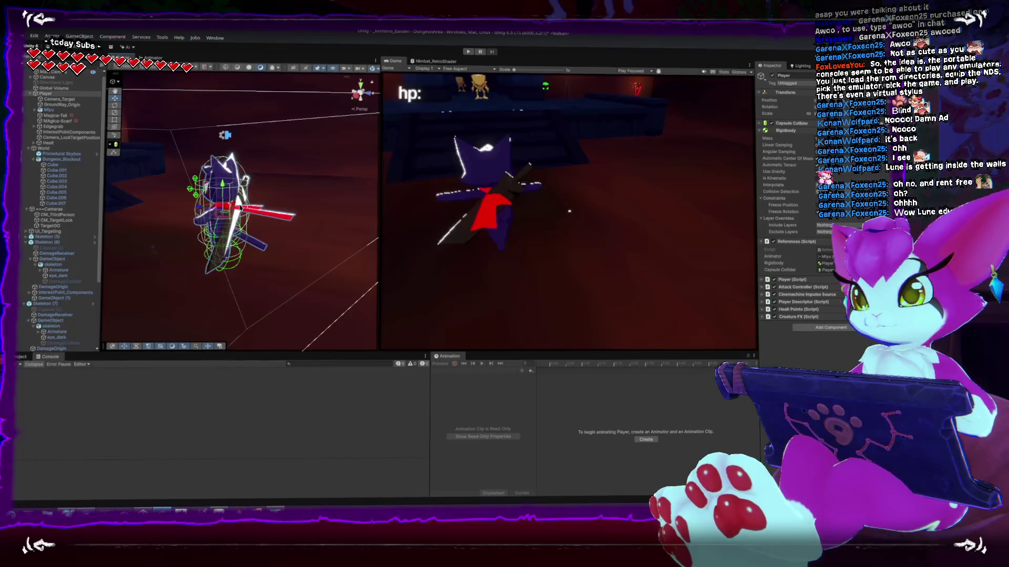
{"action": "mouse_move", "coordinate": [240, 208]}
{"action": "left_mouse_down"}
{"action": "mouse_move", "coordinate": [211, 245]}
{"action": "mouse_move", "coordinate": [149, 160]}
{"action": "mouse_move", "coordinate": [164, 170]}
{"action": "left_mouse_up"}
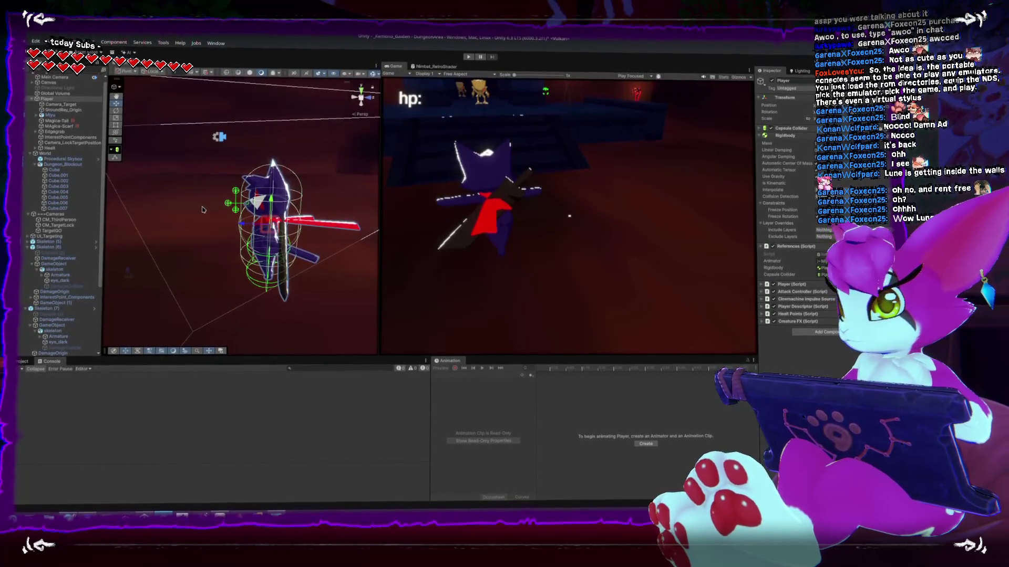
Select a skeleton enemy, drag it across the floor, and frame the view on it
{"action": "scroll", "coordinate": [216, 242], "scroll_direction": "down", "scroll_amount": 3}
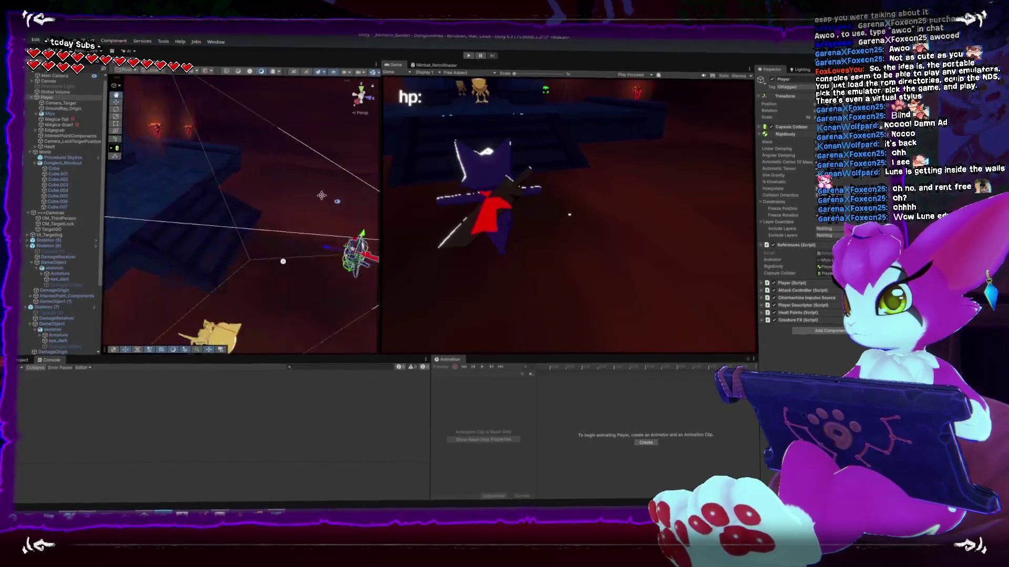
{"action": "left_click", "coordinate": [230, 268]}
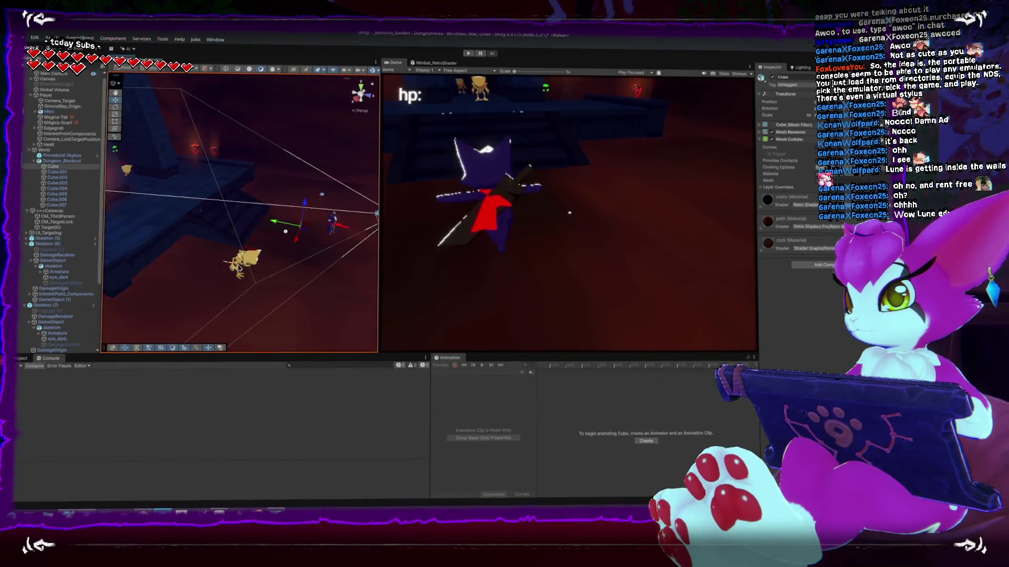
{"action": "left_click", "coordinate": [243, 263]}
{"action": "left_click_drag", "start_coordinate": [240, 280], "coordinate": [180, 207]}
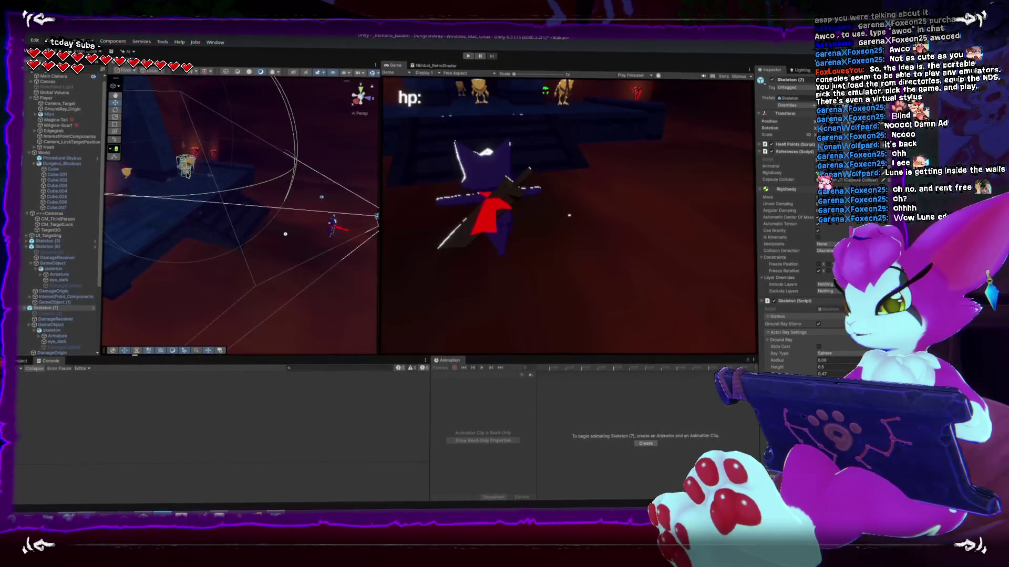
{"action": "key", "text": "f"}
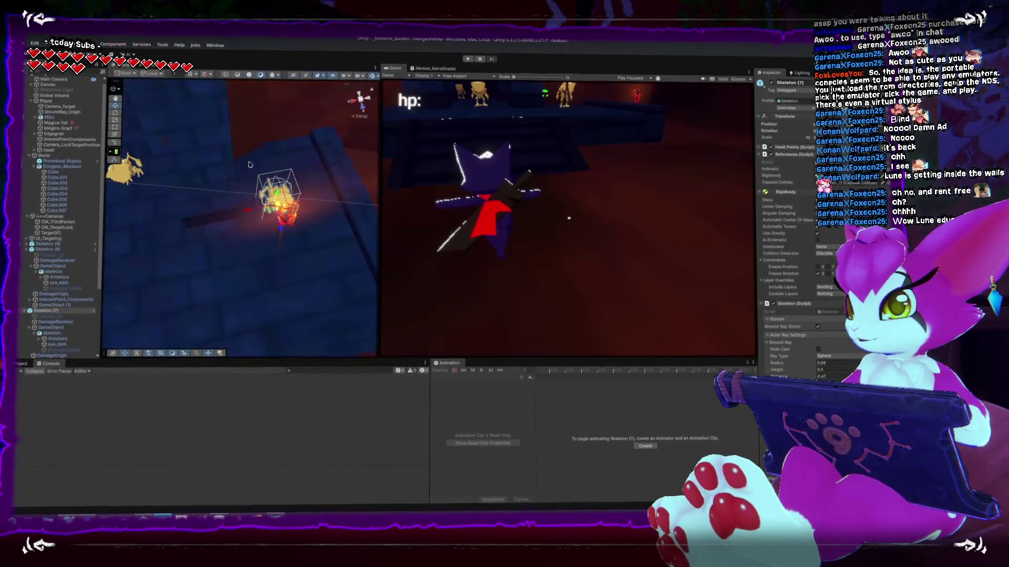
{"action": "left_click_drag", "start_coordinate": [281, 174], "coordinate": [288, 217]}
Move Skeleton (7) onto the floor on the left, then switch to Rider
{"action": "left_click", "coordinate": [192, 208]}
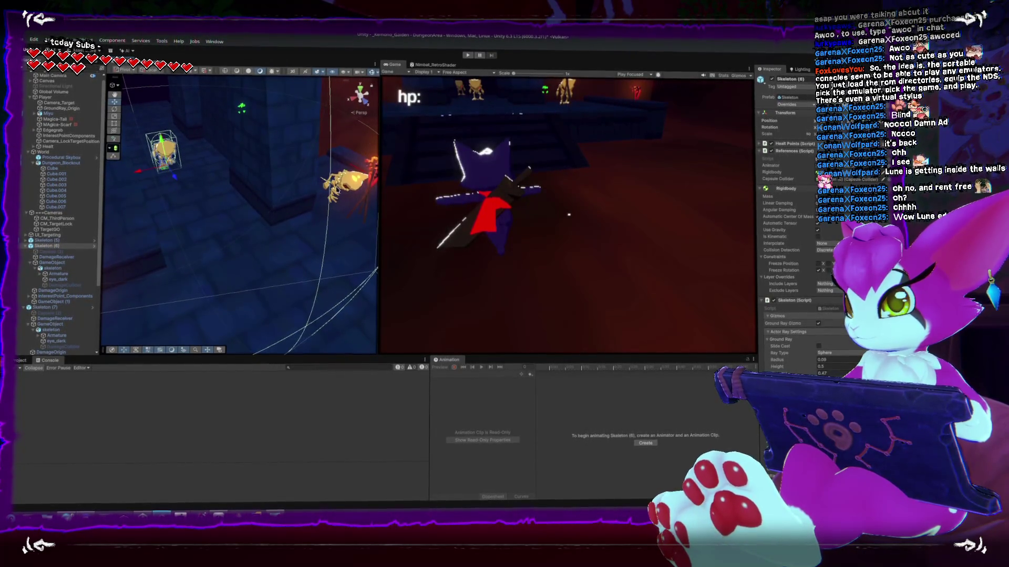
{"action": "left_click", "coordinate": [332, 193]}
{"action": "left_click", "coordinate": [332, 193]}
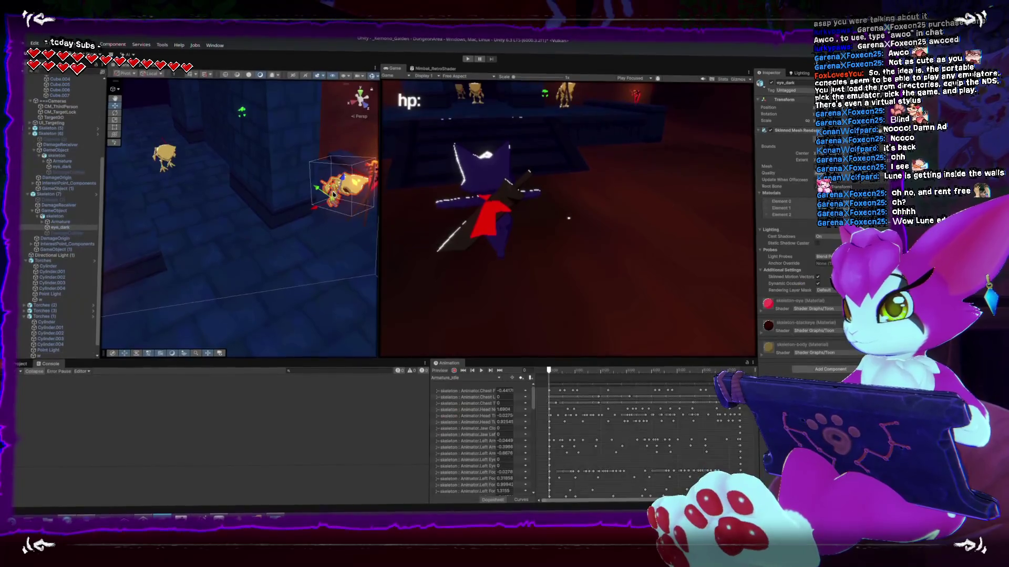
{"action": "left_click", "coordinate": [58, 196]}
{"action": "mouse_move", "coordinate": [337, 211]}
{"action": "left_mouse_down"}
{"action": "mouse_move", "coordinate": [288, 219]}
{"action": "mouse_move", "coordinate": [189, 213]}
{"action": "left_mouse_up"}
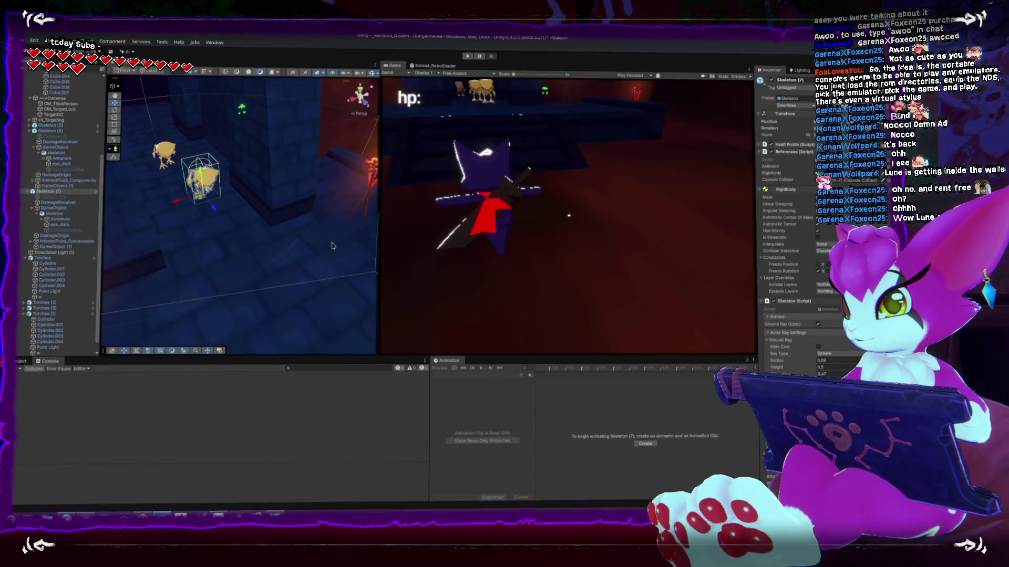
{"action": "scroll", "coordinate": [331, 246], "scroll_direction": "down", "scroll_amount": 5}
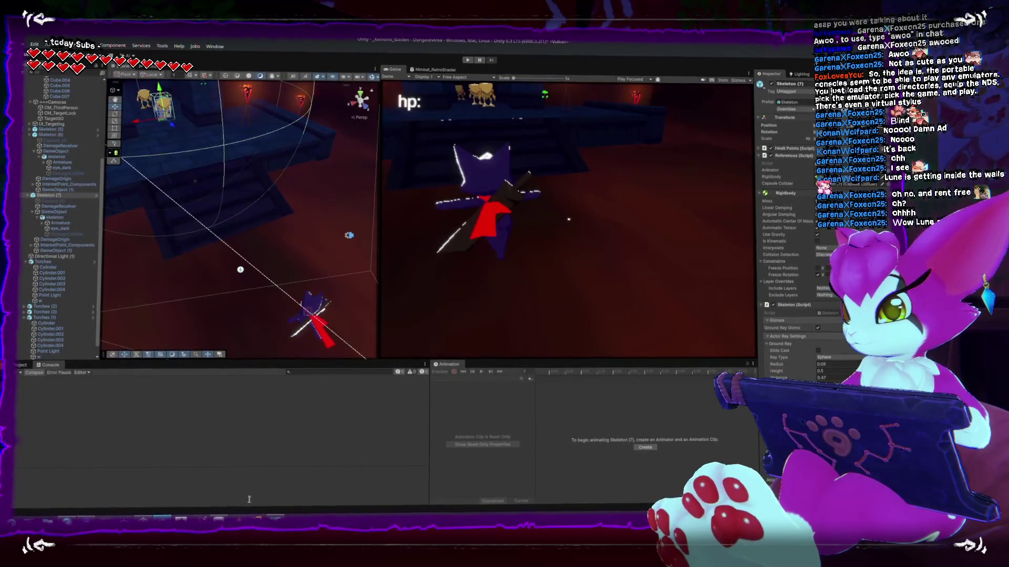
{"action": "key", "text": "alt+Tab"}
{"action": "scroll", "coordinate": [295, 350], "scroll_direction": "up", "scroll_amount": 8}
Read through the CreatureFixedUpdate movement code in Player.cs, then switch back to Unity
{"action": "left_click", "coordinate": [107, 72]}
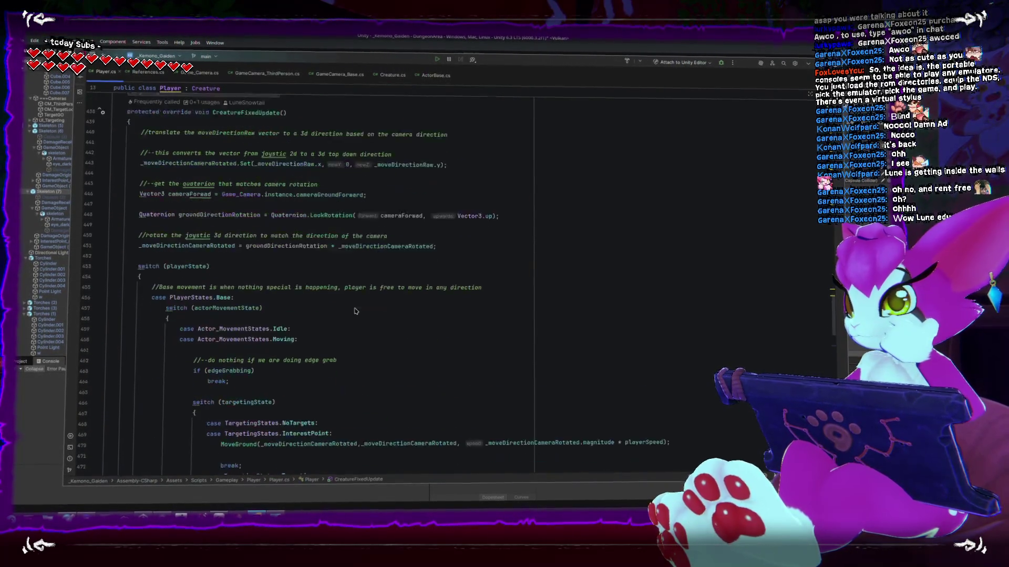
{"action": "scroll", "coordinate": [353, 313], "scroll_direction": "down", "scroll_amount": 10}
{"action": "scroll", "coordinate": [353, 313], "scroll_direction": "up", "scroll_amount": 5}
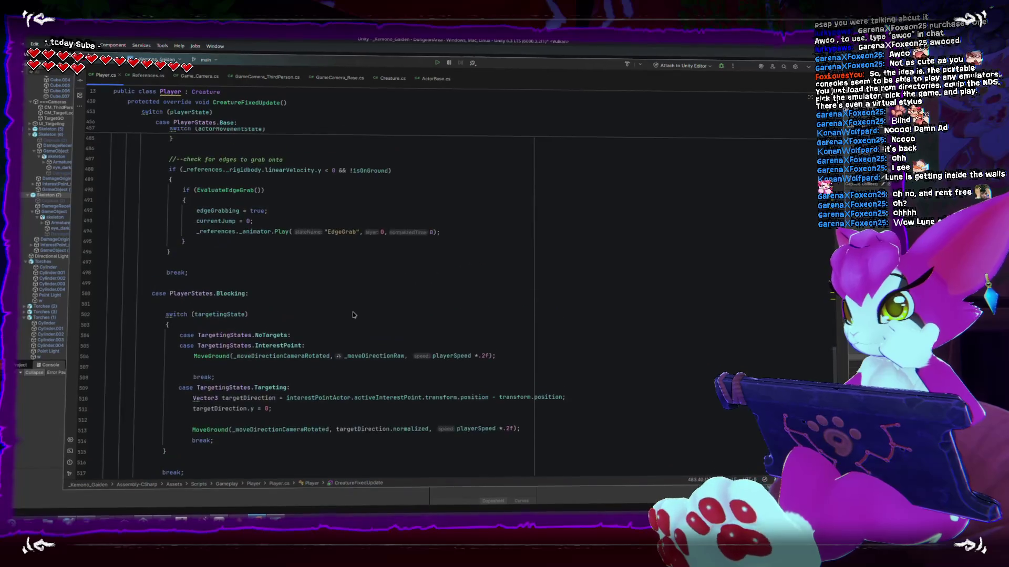
{"action": "scroll", "coordinate": [353, 314], "scroll_direction": "up", "scroll_amount": 8}
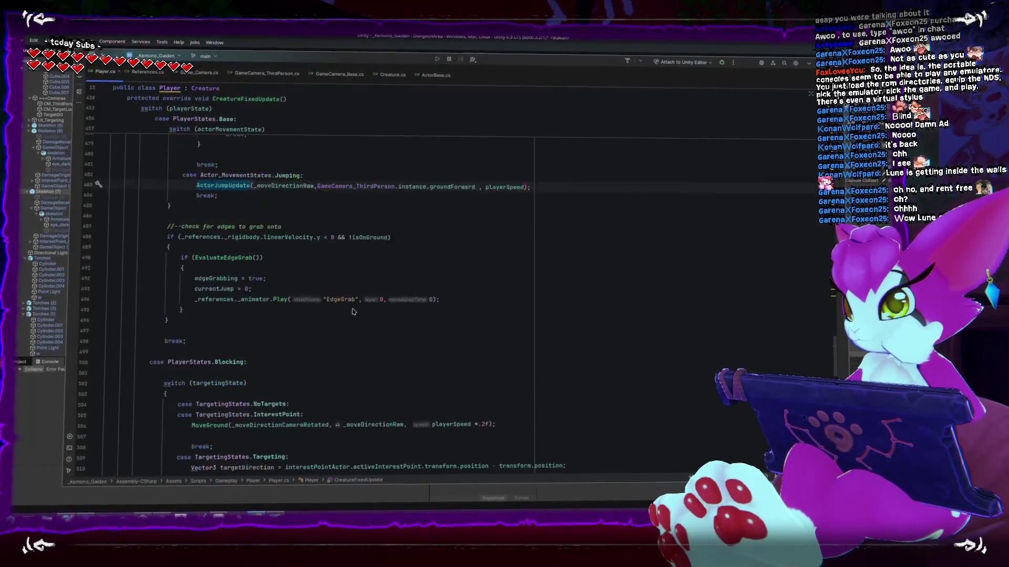
{"action": "scroll", "coordinate": [353, 310], "scroll_direction": "up", "scroll_amount": 3}
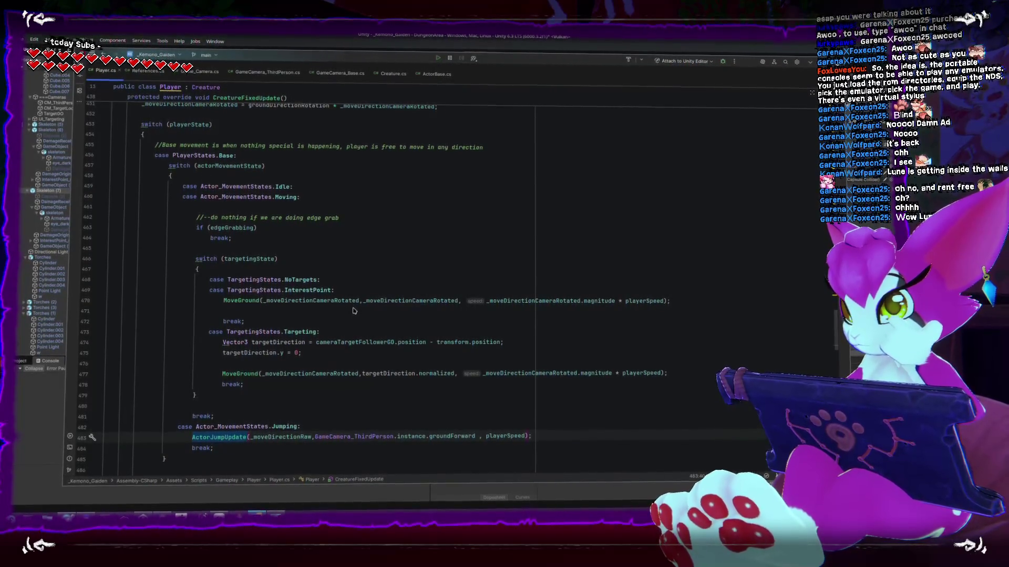
{"action": "left_click", "coordinate": [294, 37]}
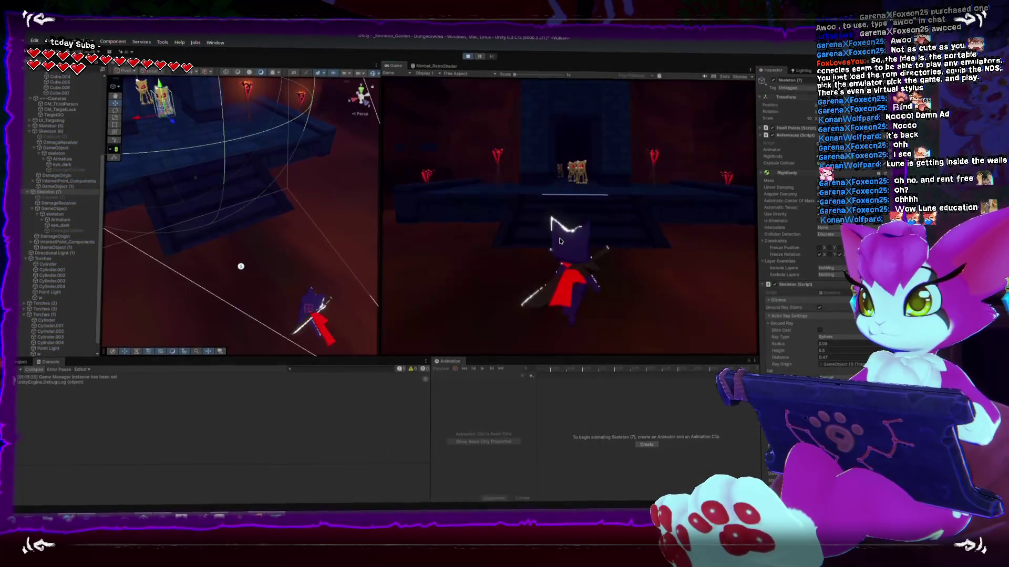
Run the cat swordsman up to the skeletons and slash at them, including the golden skeleton
{"action": "key", "text": "w"}
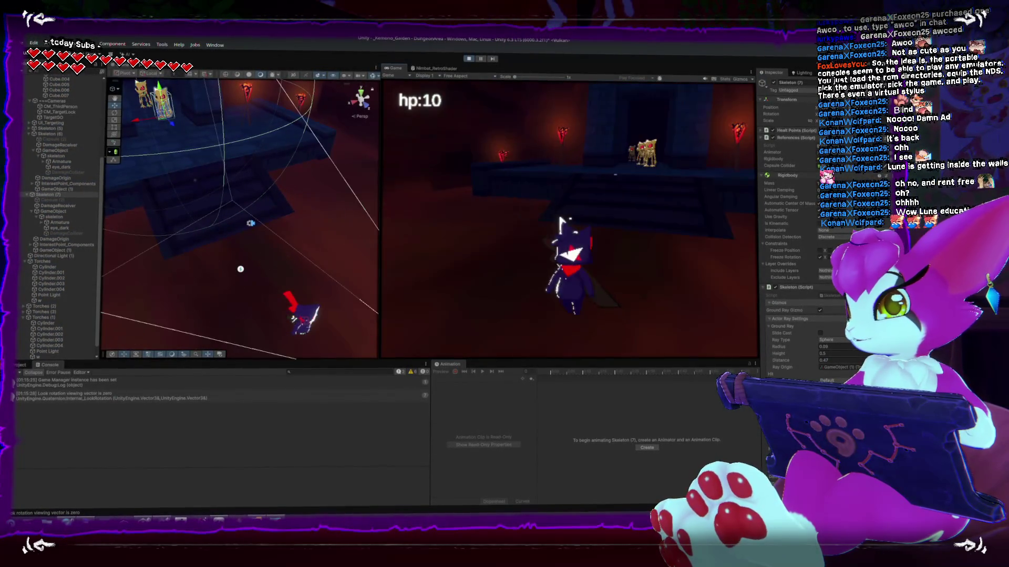
{"action": "key", "text": "w"}
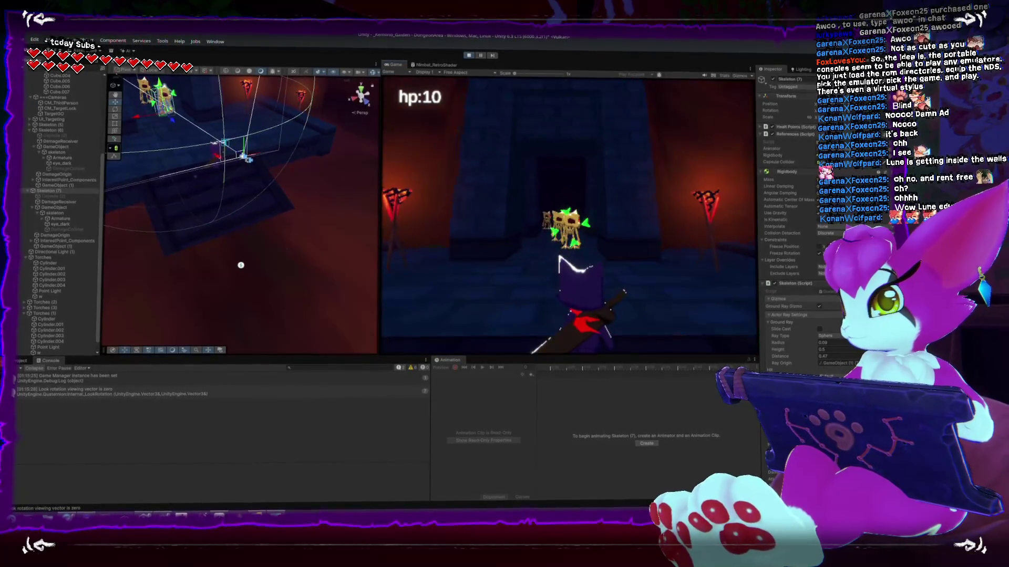
{"action": "key", "text": "w"}
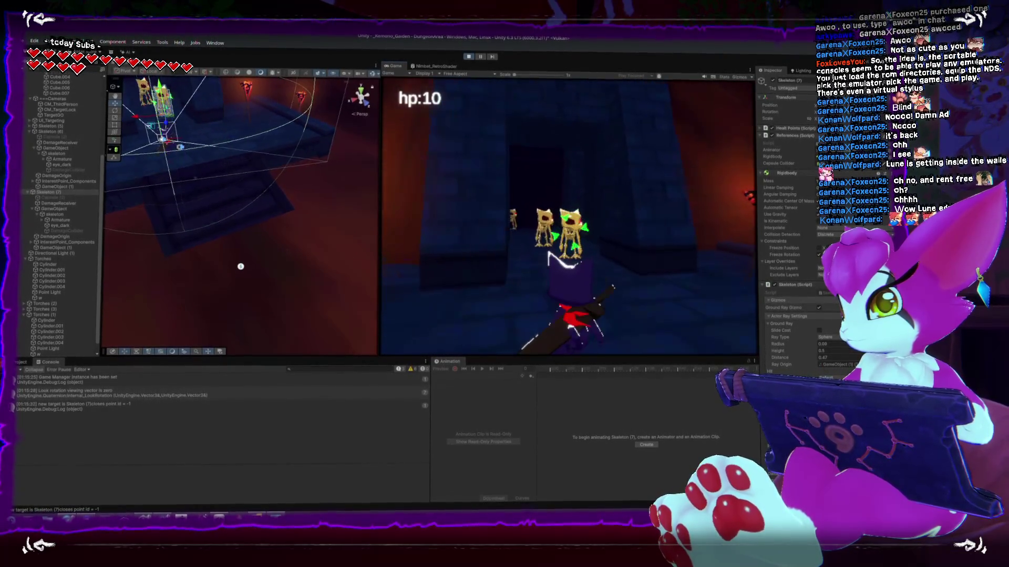
{"action": "key", "text": "w"}
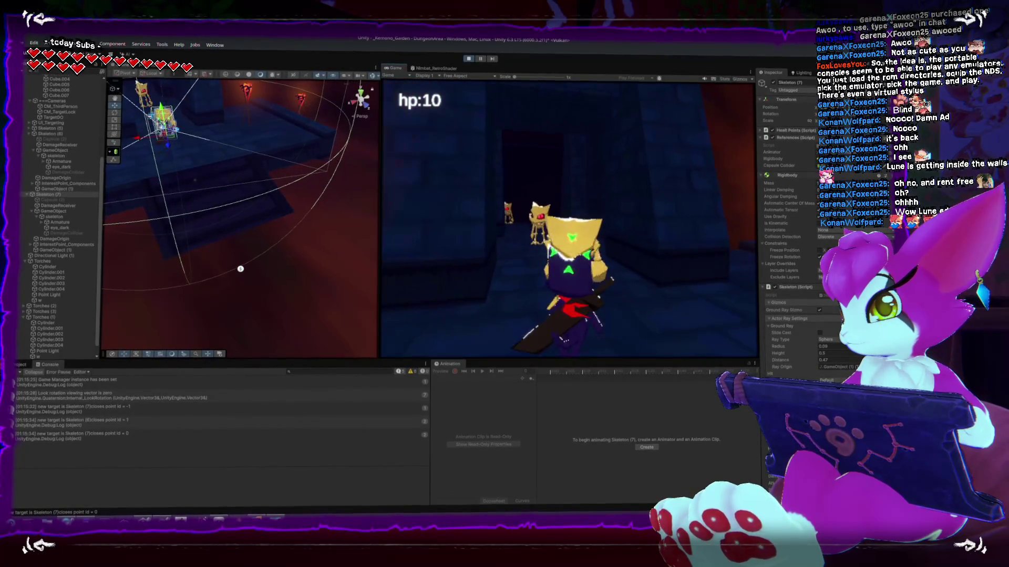
{"action": "key", "text": "w"}
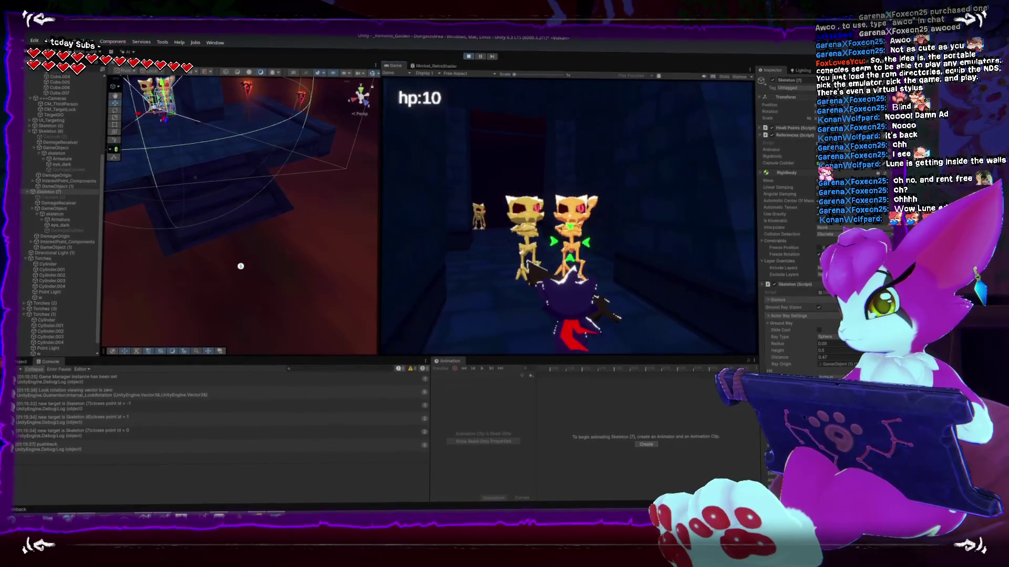
{"action": "key", "text": "j"}
{"action": "key", "text": "j"}
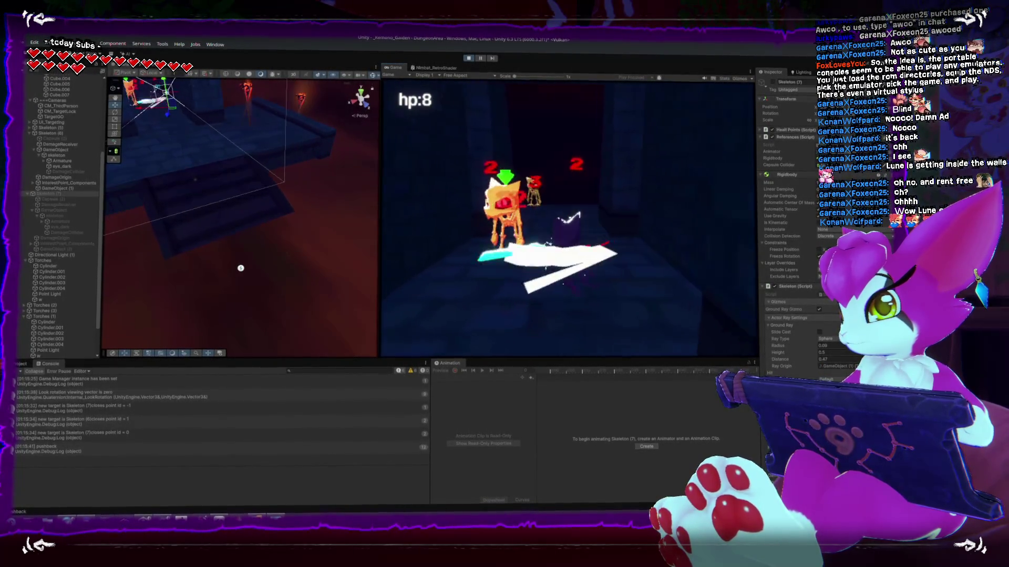
{"action": "key", "text": "j"}
{"action": "key", "text": "w"}
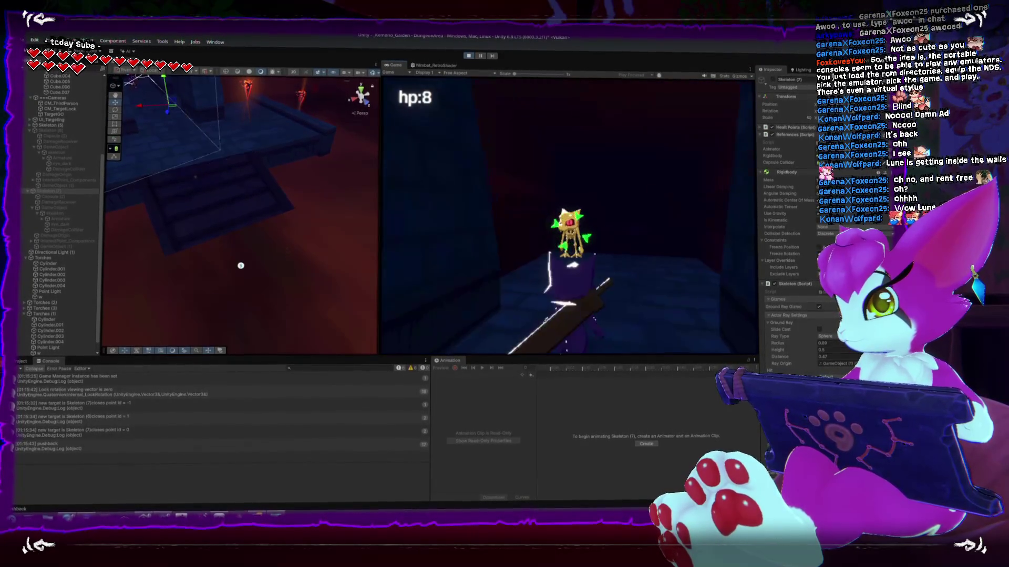
{"action": "key", "text": "w"}
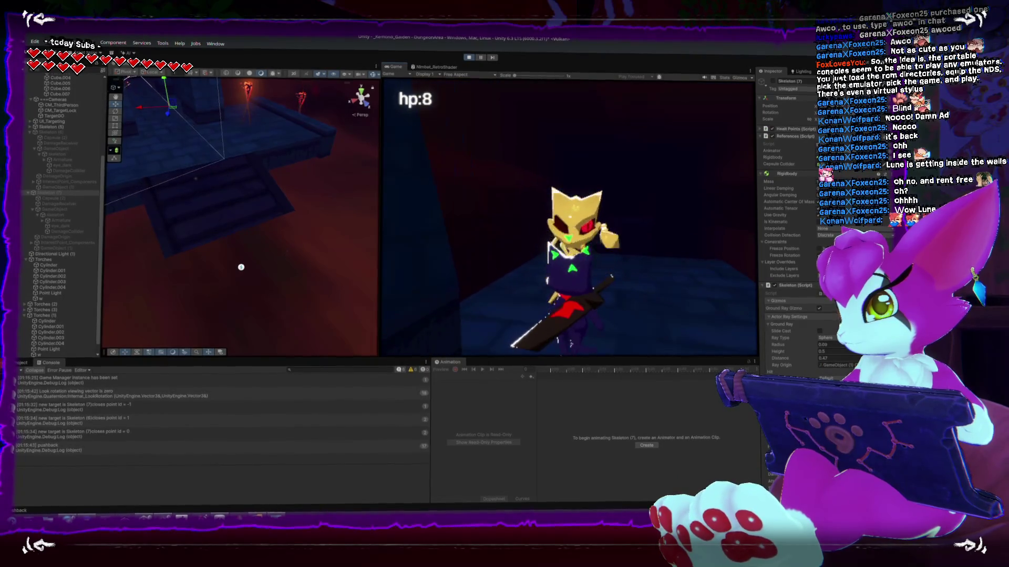
{"action": "key", "text": "j"}
{"action": "key", "text": "j"}
{"action": "key", "text": "j"}
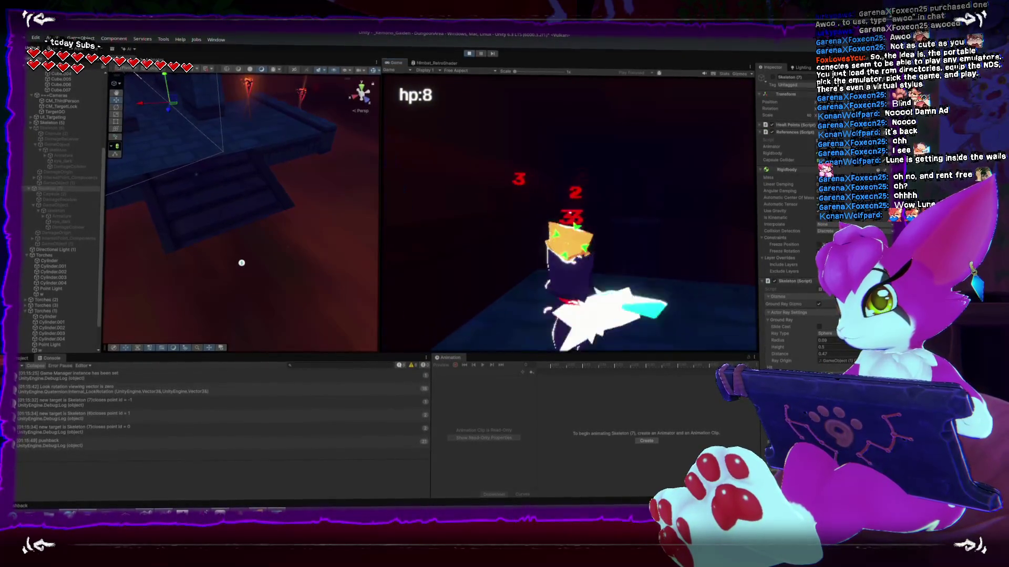
Move across the floor and jump several times toward the corridor
{"action": "key", "text": "w"}
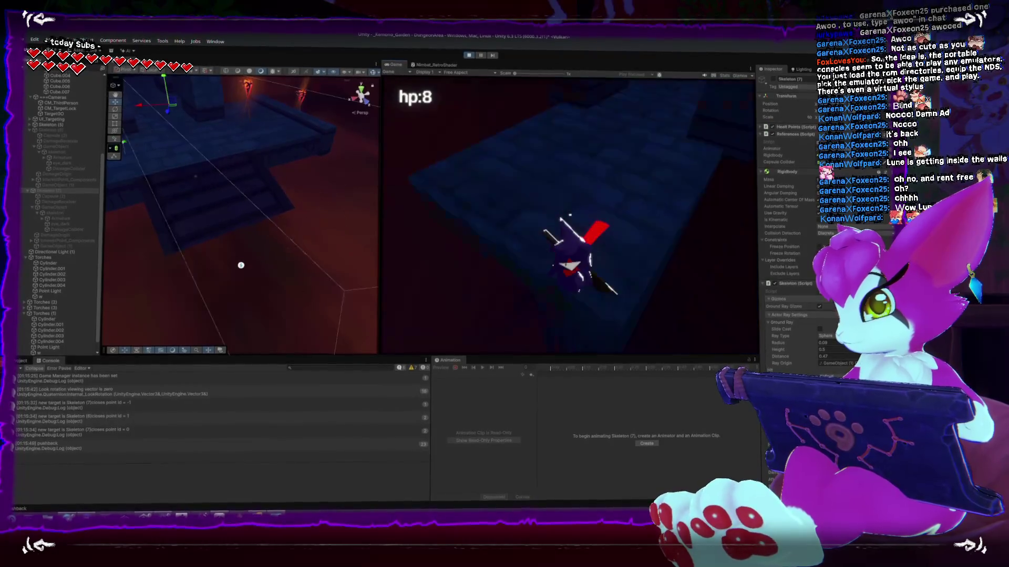
{"action": "key", "text": "w"}
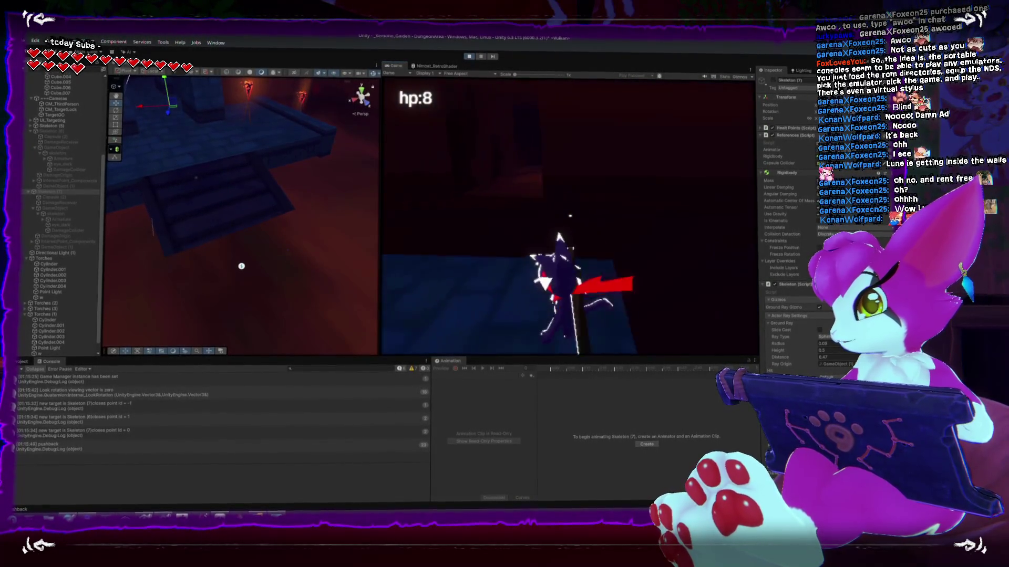
{"action": "key", "text": "space"}
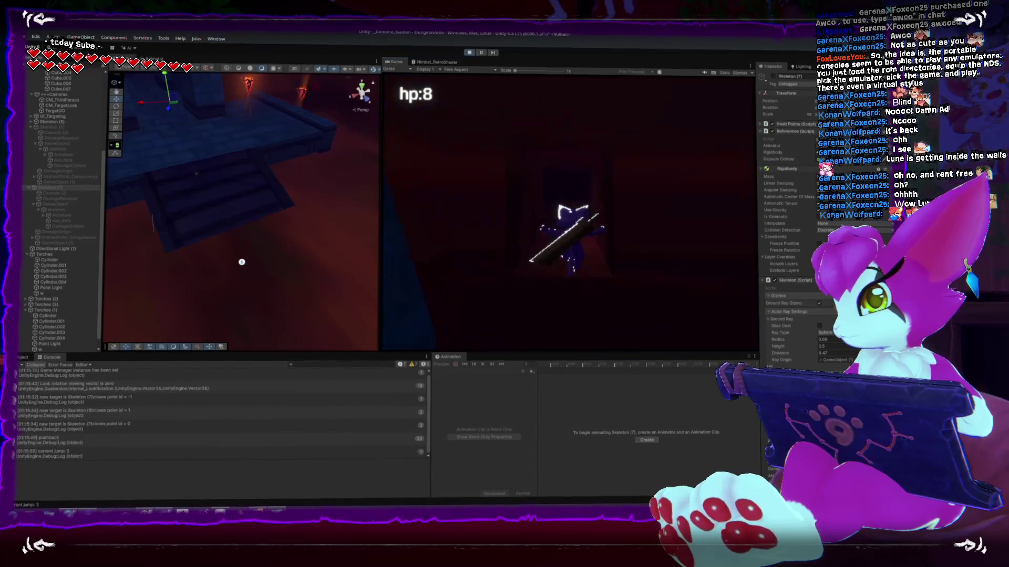
{"action": "key", "text": "space"}
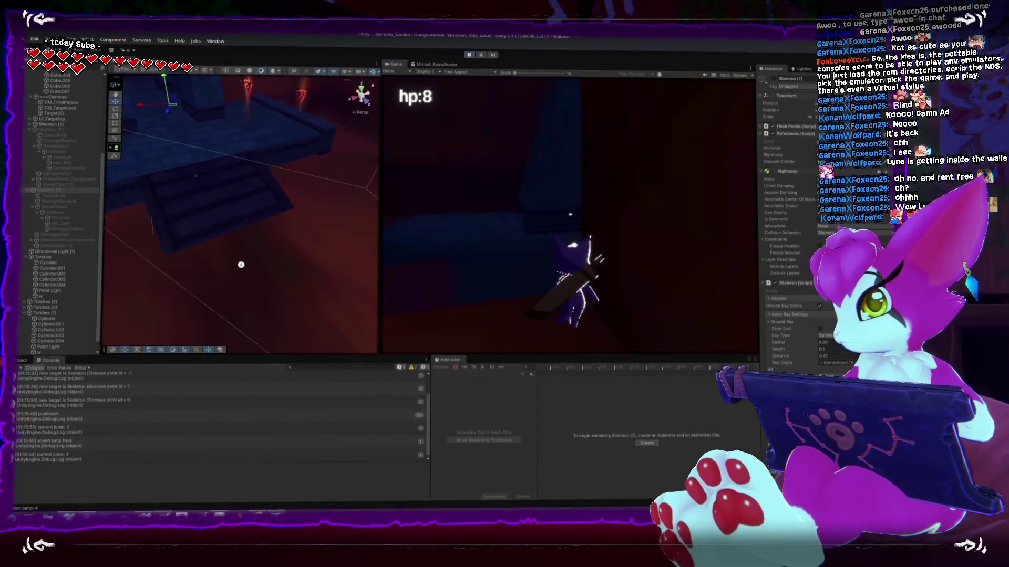
{"action": "key", "text": "space"}
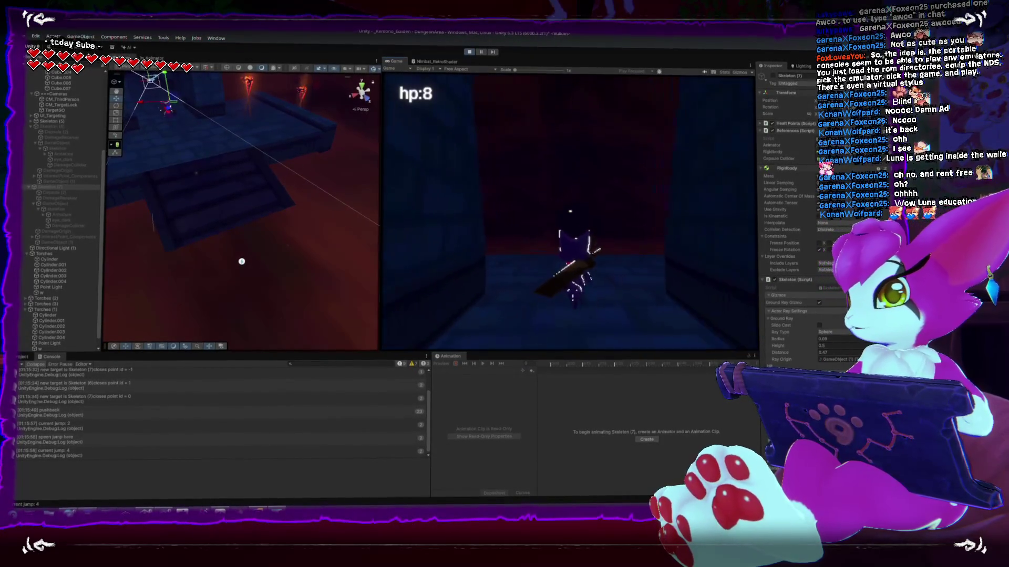
Exit the game from the pause menu and switch to Rider
{"action": "key", "text": "Escape"}
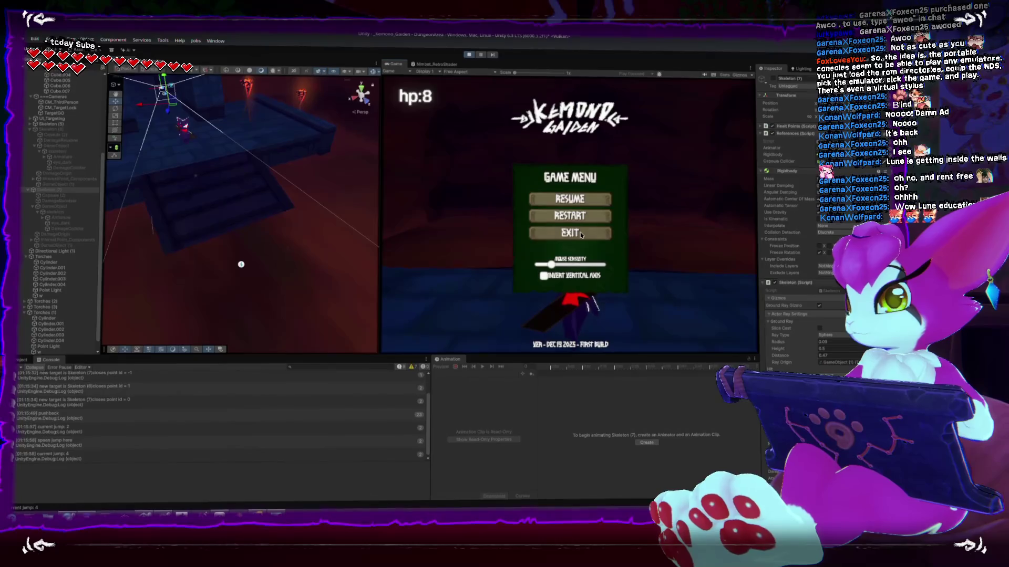
{"action": "left_click", "coordinate": [567, 230]}
{"action": "key", "text": "alt+Tab"}
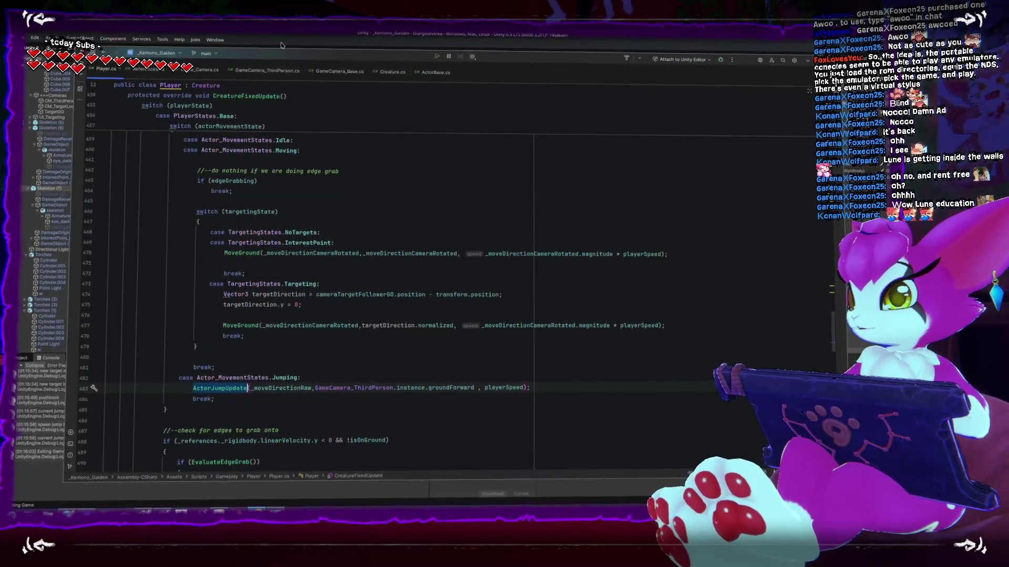
Scroll ActorBase.cs to its MoveGround method and place the cursor after the rotation else block
{"action": "left_click", "coordinate": [435, 70]}
{"action": "scroll", "coordinate": [322, 227], "scroll_direction": "down", "scroll_amount": 5}
{"action": "scroll", "coordinate": [321, 228], "scroll_direction": "down", "scroll_amount": 4}
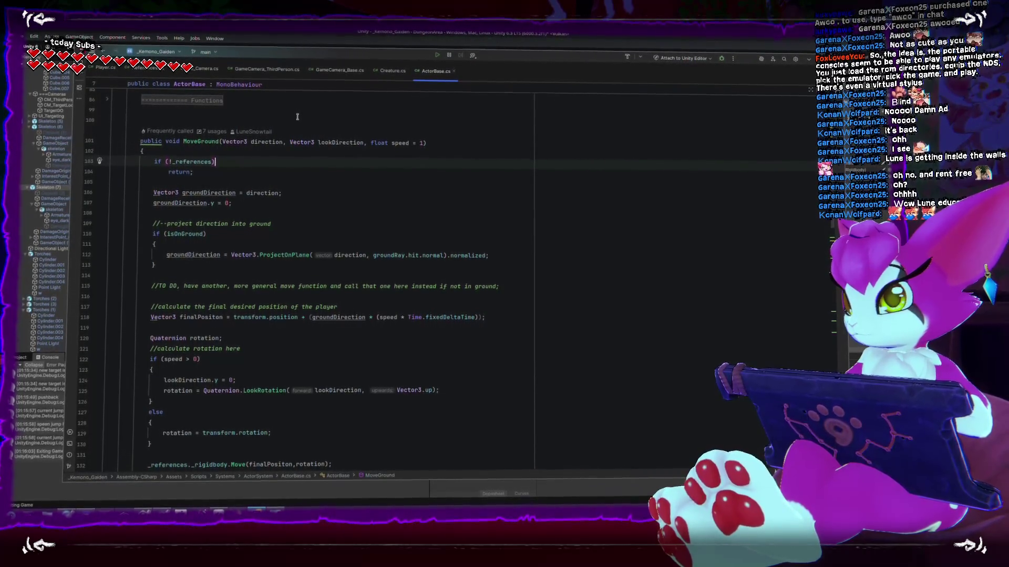
{"action": "scroll", "coordinate": [331, 220], "scroll_direction": "down", "scroll_amount": 2}
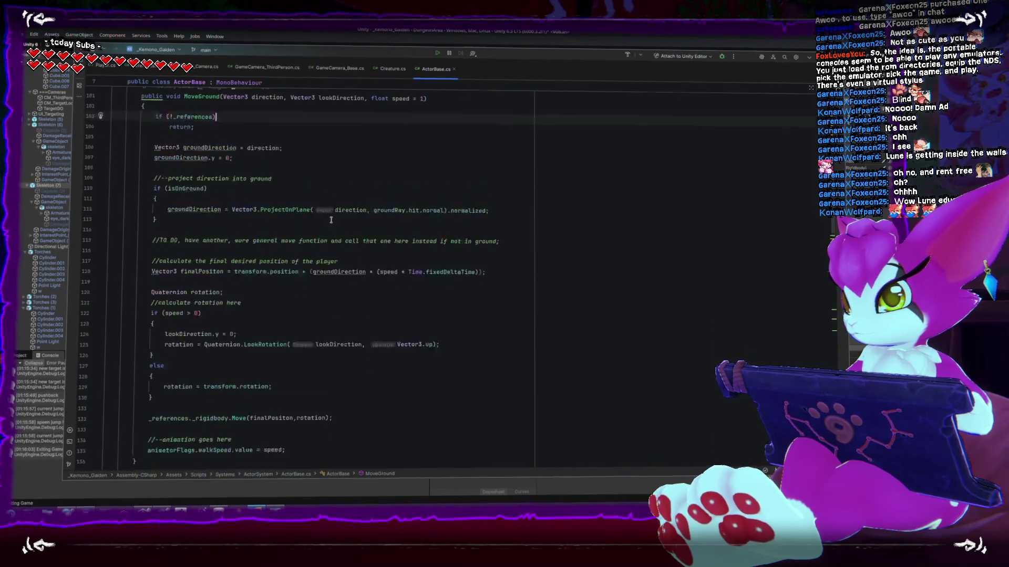
{"action": "scroll", "coordinate": [331, 220], "scroll_direction": "up", "scroll_amount": 2}
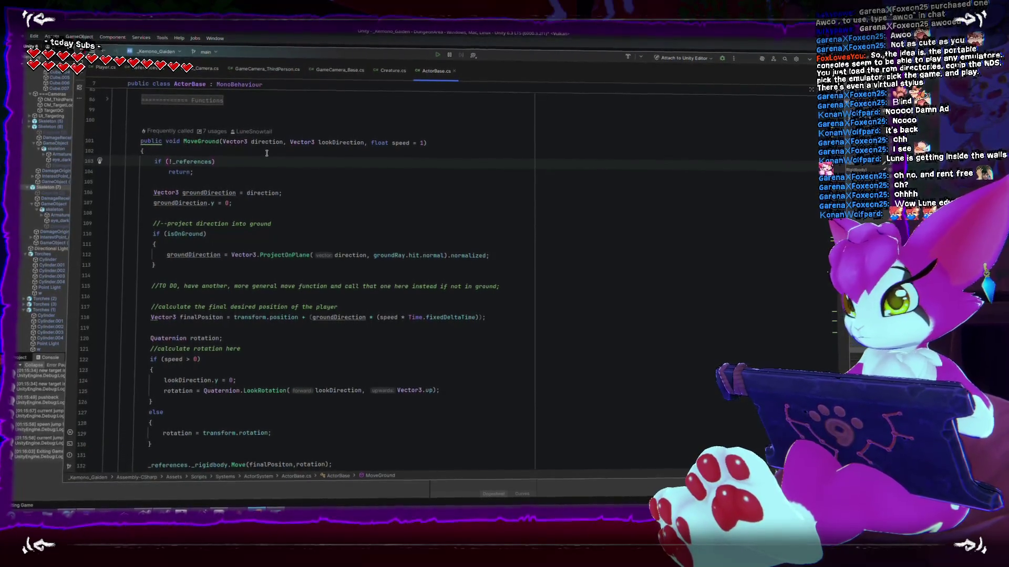
{"action": "scroll", "coordinate": [291, 215], "scroll_direction": "down", "scroll_amount": 2}
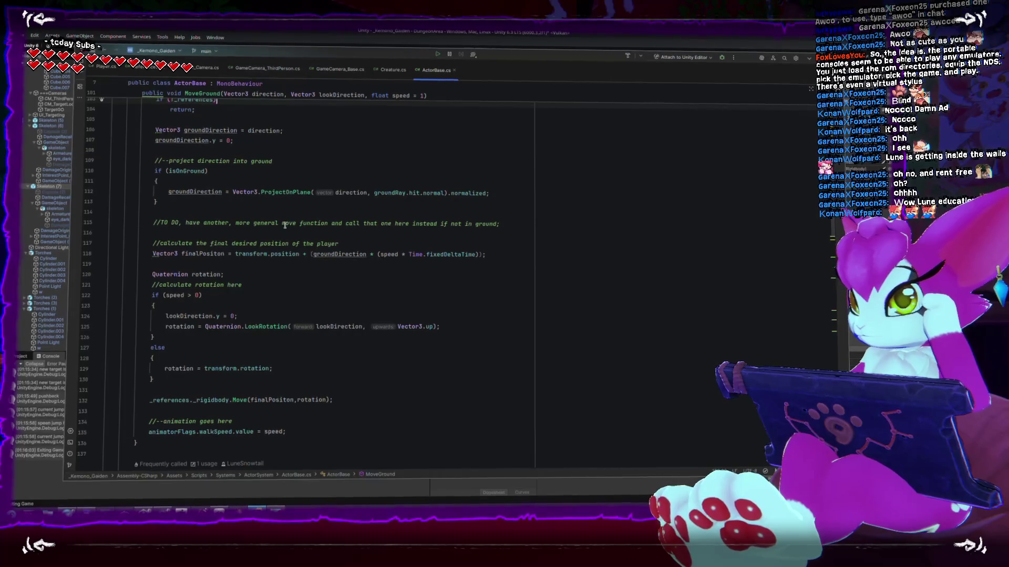
{"action": "scroll", "coordinate": [285, 225], "scroll_direction": "down", "scroll_amount": 3}
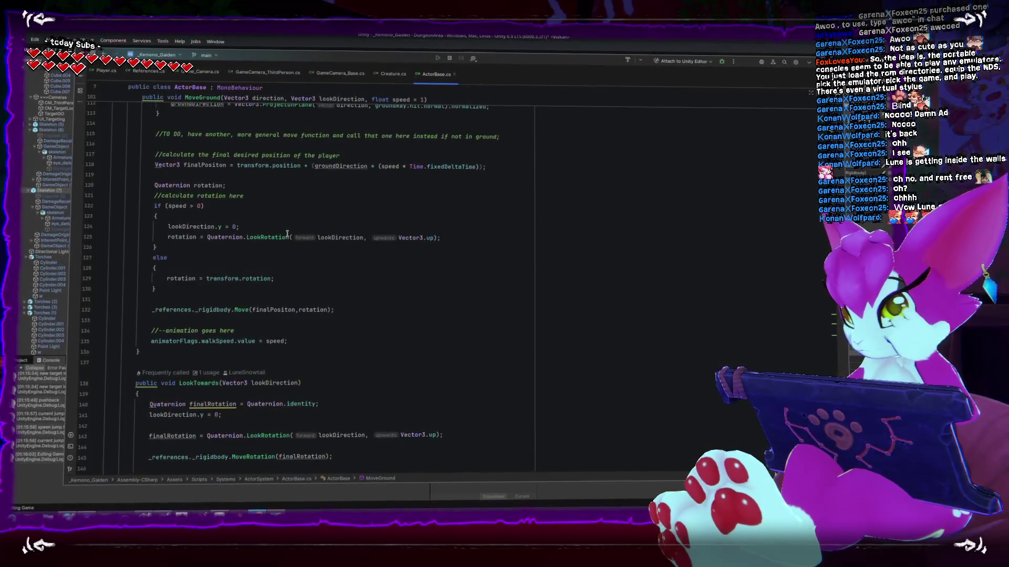
{"action": "scroll", "coordinate": [287, 234], "scroll_direction": "up", "scroll_amount": 5}
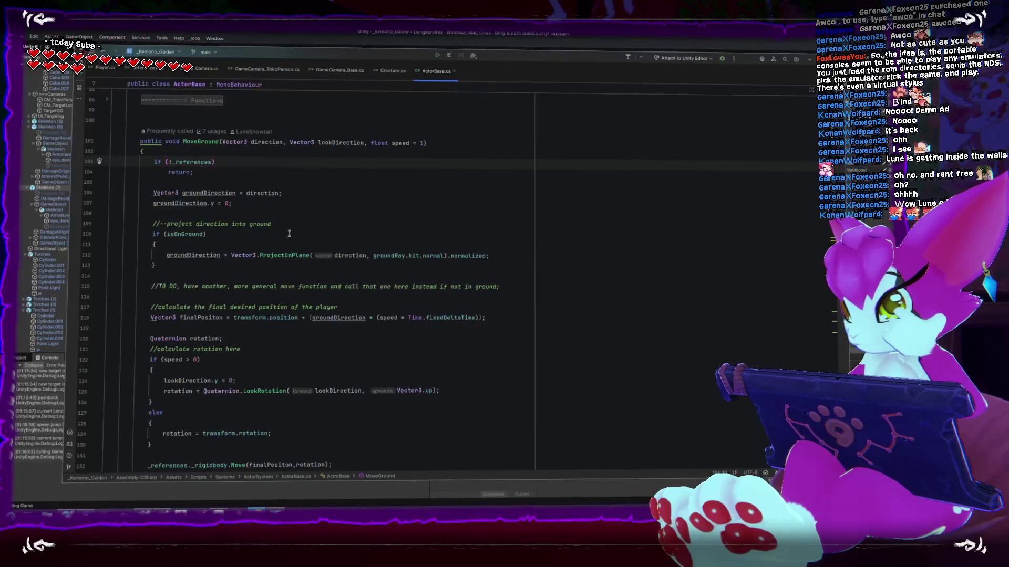
{"action": "scroll", "coordinate": [310, 302], "scroll_direction": "down", "scroll_amount": 2}
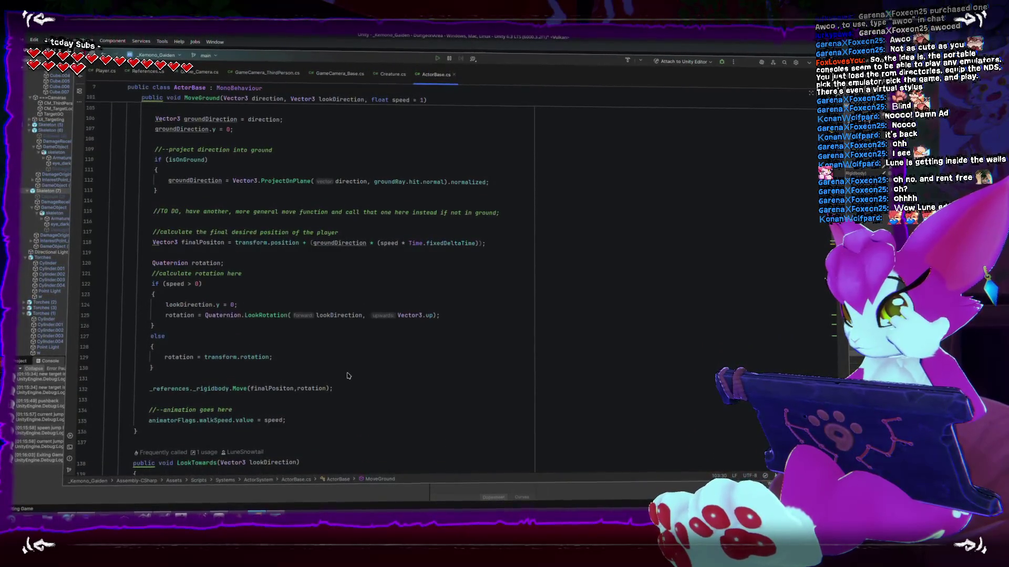
{"action": "scroll", "coordinate": [350, 377], "scroll_direction": "down", "scroll_amount": 2}
{"action": "left_click", "coordinate": [315, 301]}
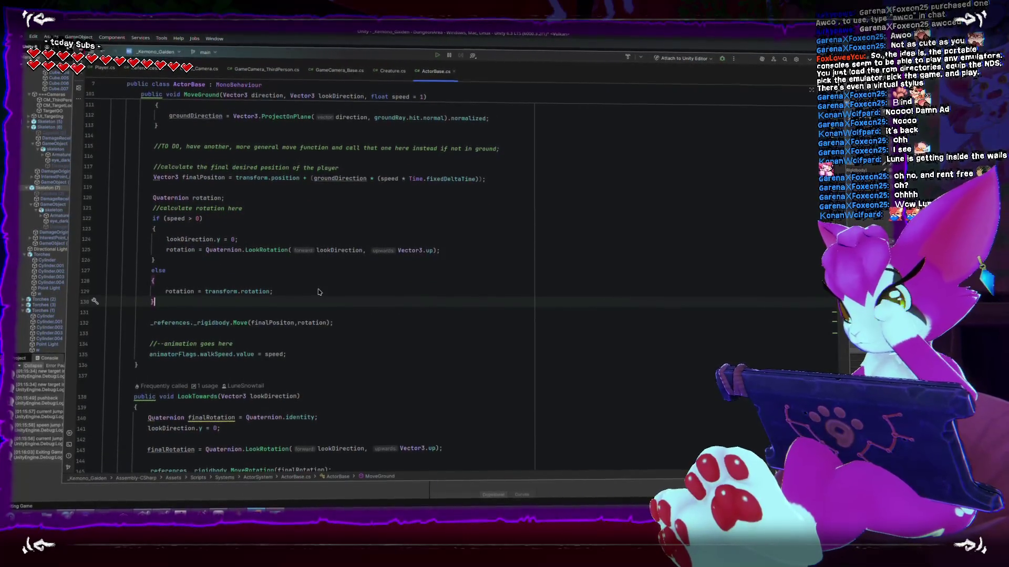
Tidy the blank lines above the Quaternion rotation code in MoveGround
{"action": "key", "text": "Up"}
{"action": "key", "text": "Up"}
{"action": "key", "text": "Up"}
{"action": "key", "text": "Up"}
{"action": "key", "text": "Return"}
{"action": "key", "text": "Return"}
{"action": "key", "text": "Return"}
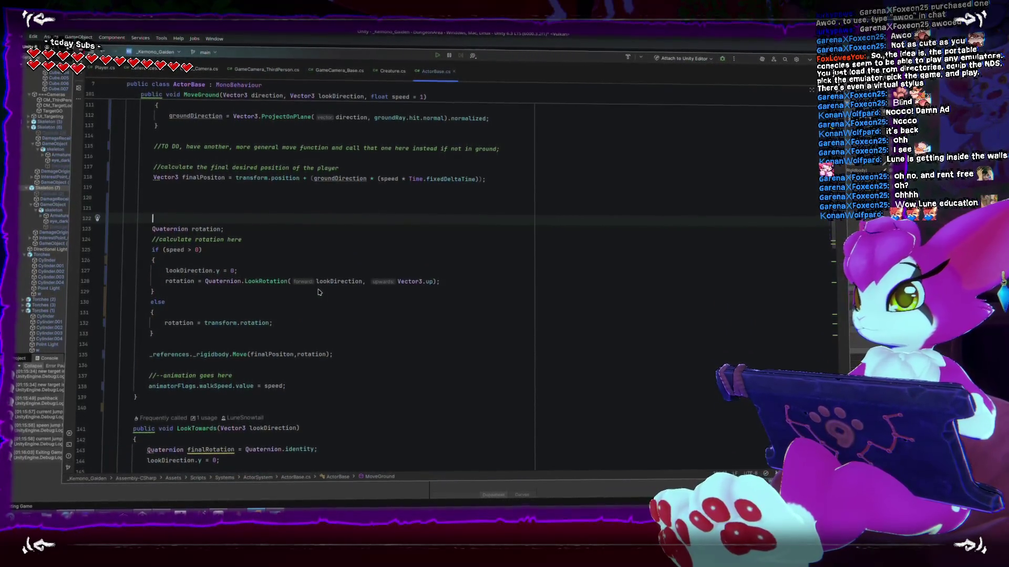
{"action": "key", "text": "Up"}
{"action": "key", "text": "Up"}
{"action": "key", "text": "Down"}
{"action": "key", "text": "Down"}
{"action": "key", "text": "Down"}
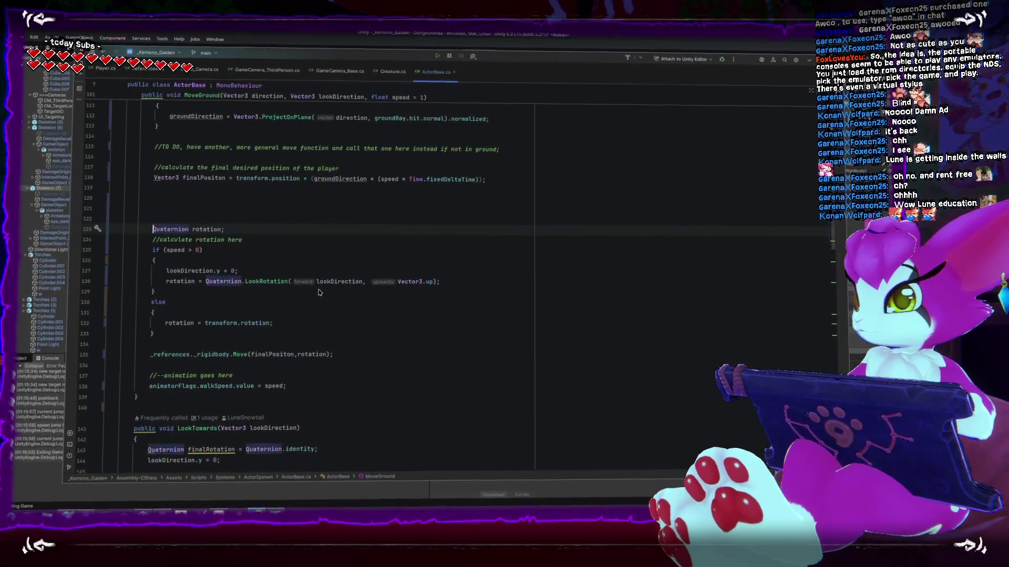
{"action": "key", "text": "BackSpace"}
{"action": "key", "text": "BackSpace"}
{"action": "key", "text": "Up"}
{"action": "key", "text": "BackSpace"}
{"action": "key", "text": "Down"}
{"action": "key", "text": "Down"}
{"action": "key", "text": "Down"}
{"action": "key", "text": "Down"}
{"action": "key", "text": "Down"}
{"action": "key", "text": "Down"}
Add a comment planning raycast wall tests before the rigidbody move call, then return to Unity
{"action": "key", "text": "Return"}
{"action": "key", "text": "Return"}
{"action": "key", "text": "Return"}
{"action": "type", "text": "//--test for pos"}
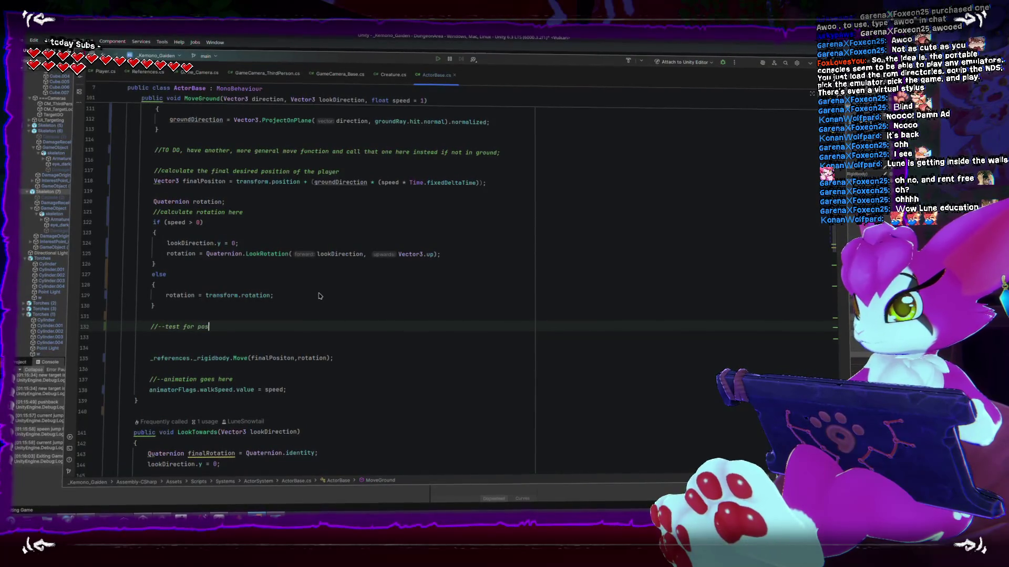
{"action": "type", "text": "sible walls using raycasts"}
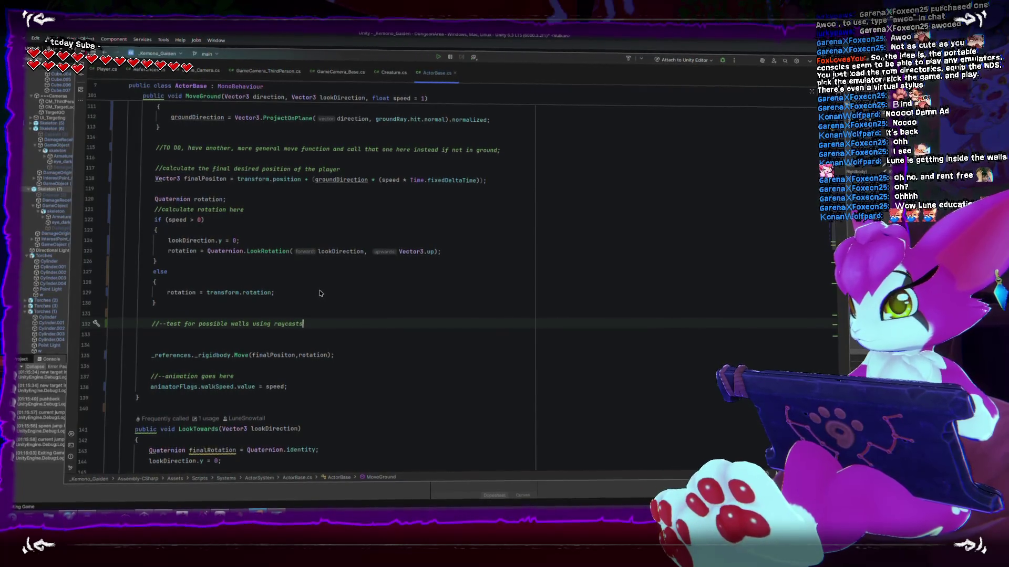
{"action": "type", "text": ", this prevent t"}
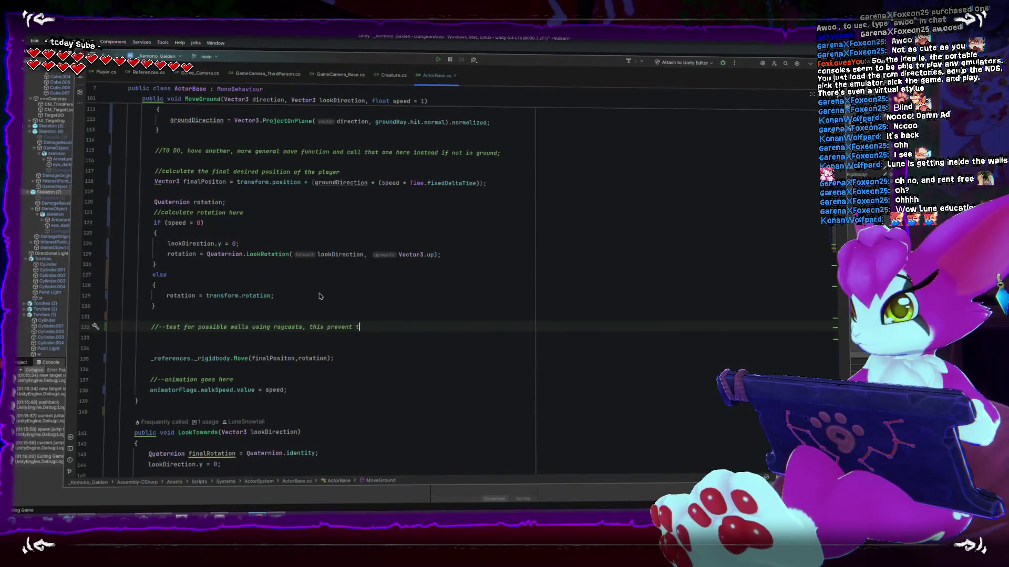
{"action": "type", "text": "unneling and weirtd "}
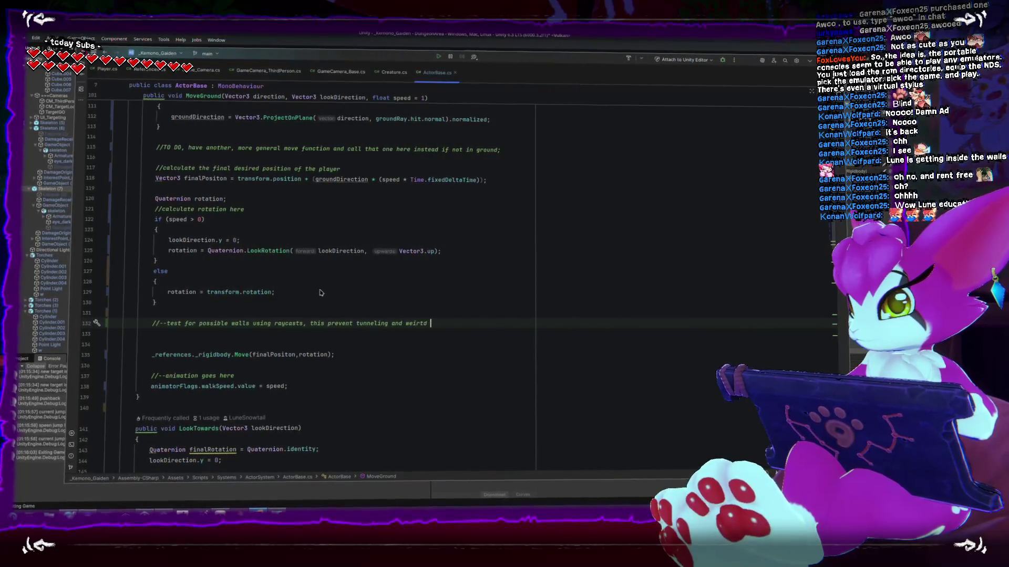
{"action": "key", "text": "BackSpace"}
{"action": "key", "text": "BackSpace"}
{"action": "key", "text": "BackSpace"}
{"action": "type", "text": "d physics behaviour"}
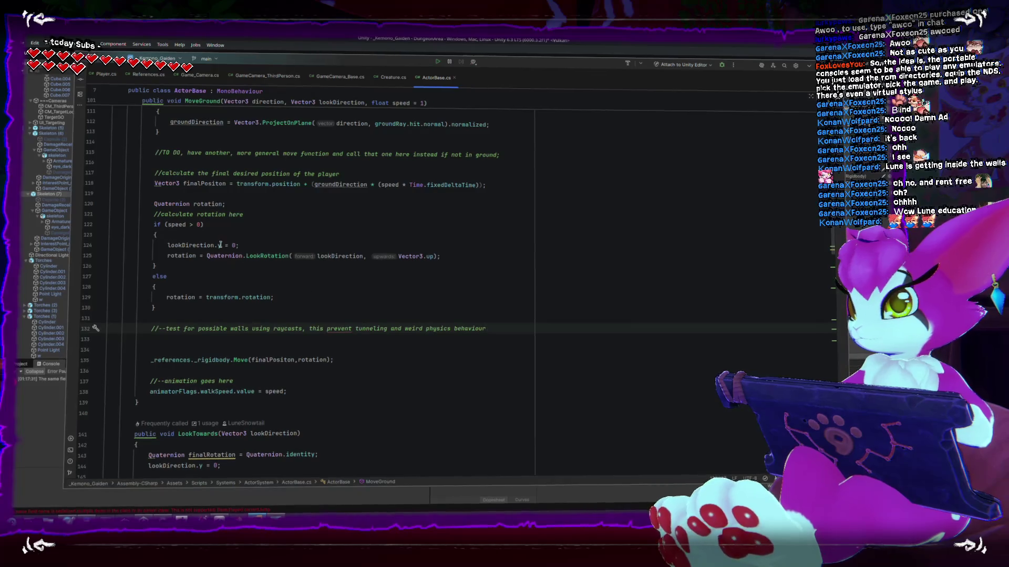
{"action": "scroll", "coordinate": [239, 239], "scroll_direction": "up", "scroll_amount": 3}
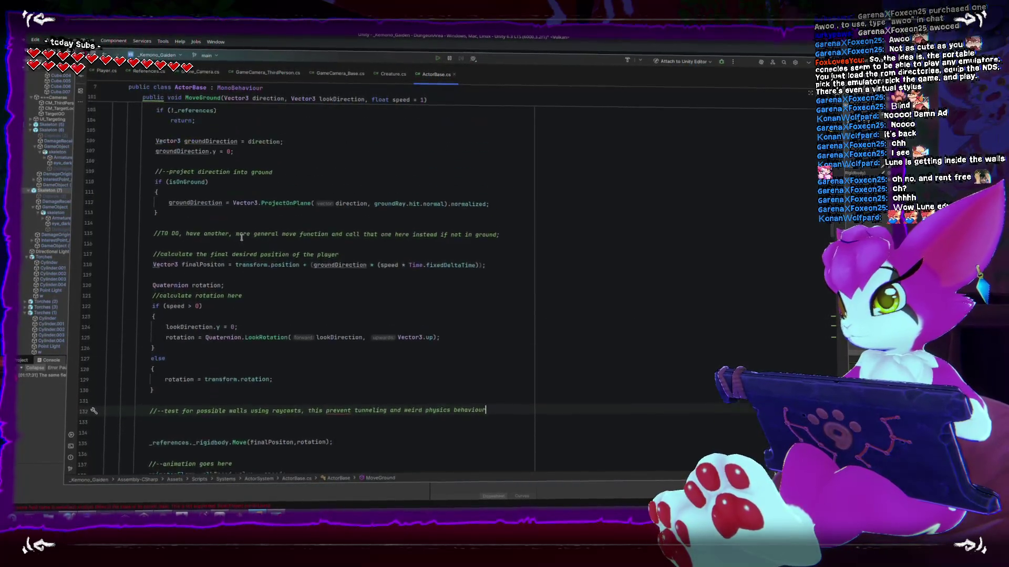
{"action": "scroll", "coordinate": [362, 342], "scroll_direction": "down", "scroll_amount": 4}
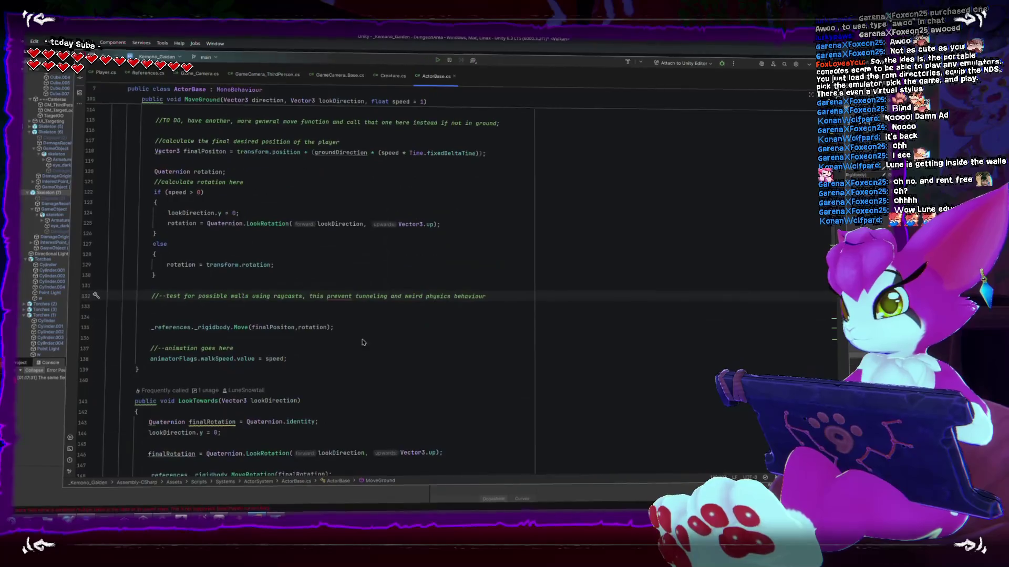
{"action": "key", "text": "Return"}
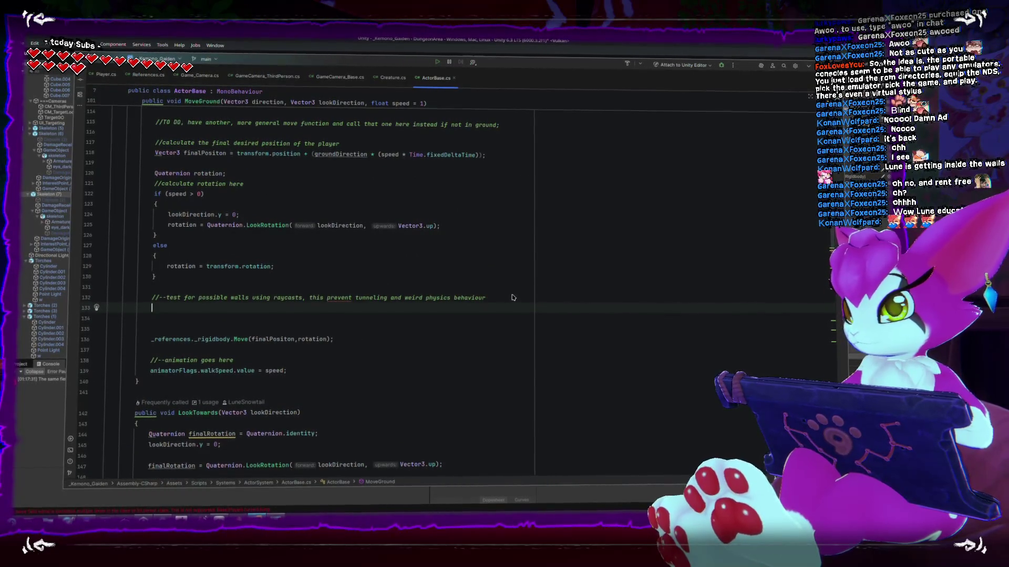
{"action": "key", "text": "alt+Tab"}
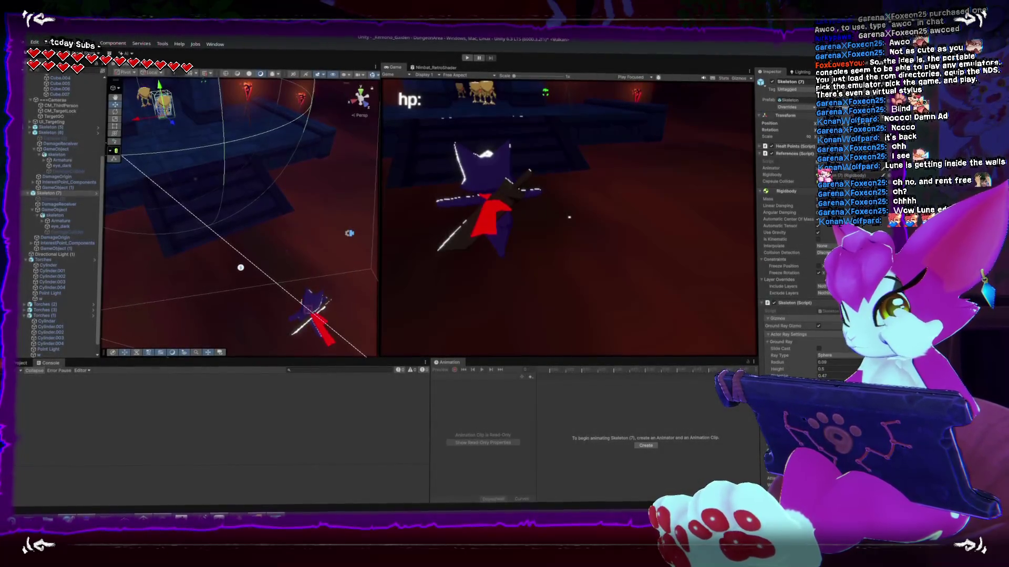
Show the skeleton's Move Ray settings instead of Ground Ray, then open a browser and type 'unity capsule cast'
{"action": "left_click", "coordinate": [769, 343]}
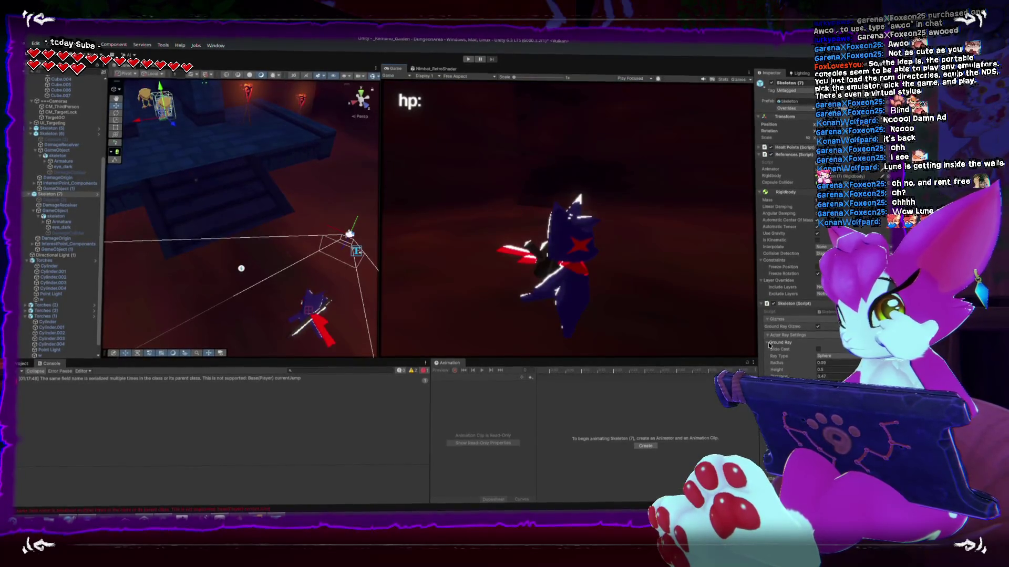
{"action": "left_click", "coordinate": [768, 349]}
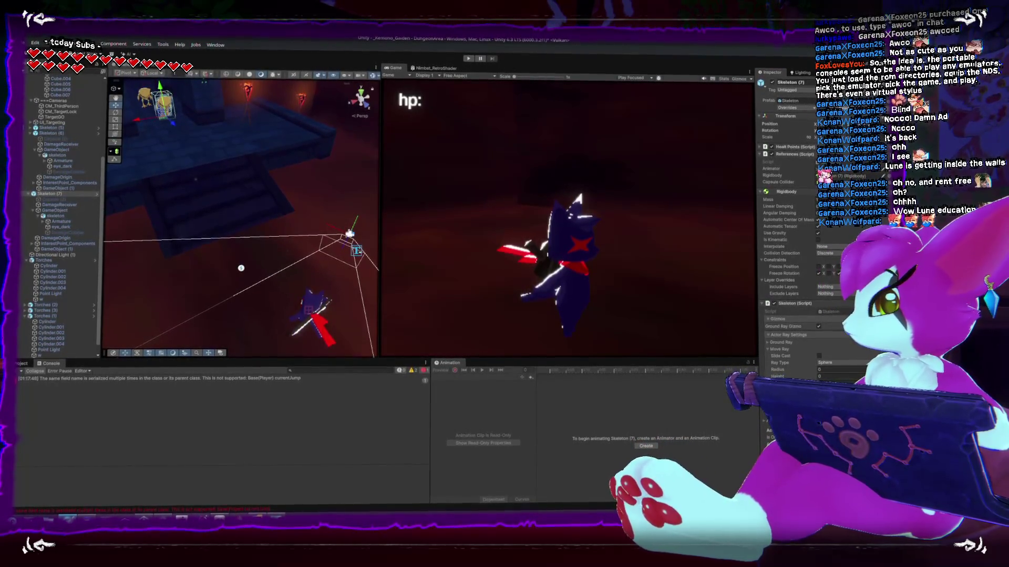
{"action": "key", "text": "super+b"}
{"action": "type", "text": "u"}
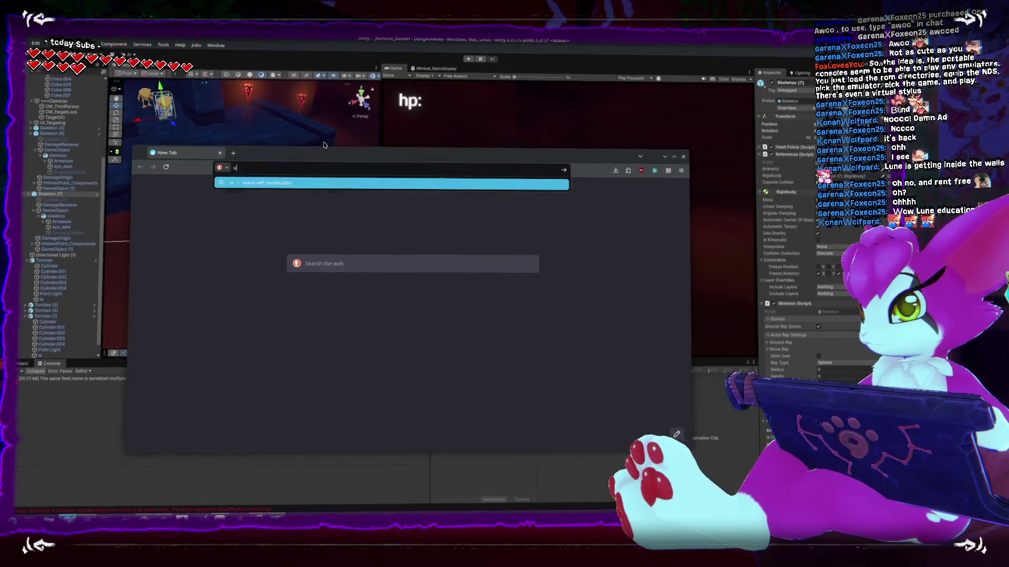
{"action": "type", "text": "nity capsule cast"}
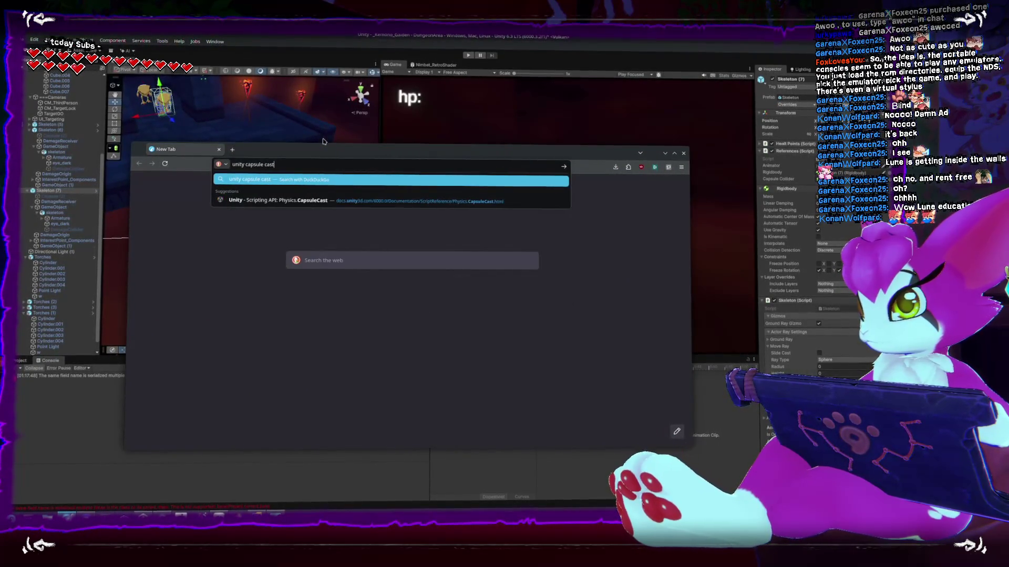
Search for 'unity capsule cast', read the Physics.CapsuleCast scripting reference, then return to Unity
{"action": "key", "text": "Return"}
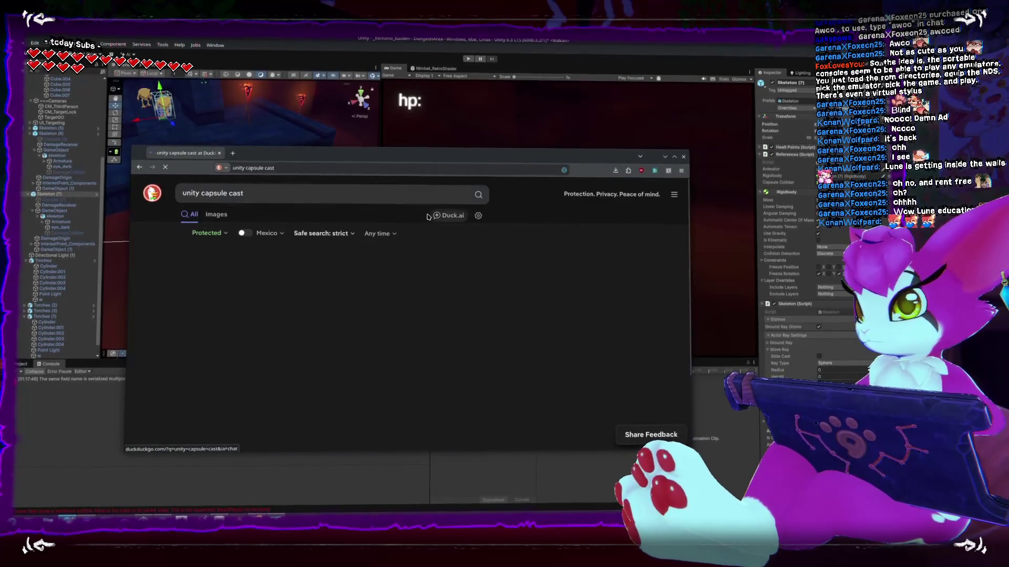
{"action": "scroll", "coordinate": [262, 304], "scroll_direction": "down", "scroll_amount": 2}
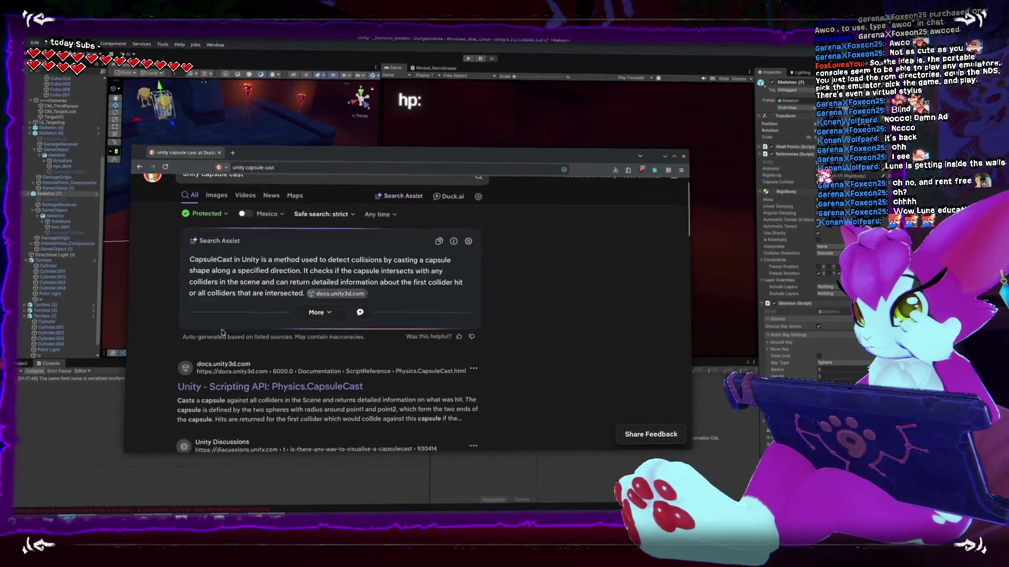
{"action": "left_click", "coordinate": [279, 346]}
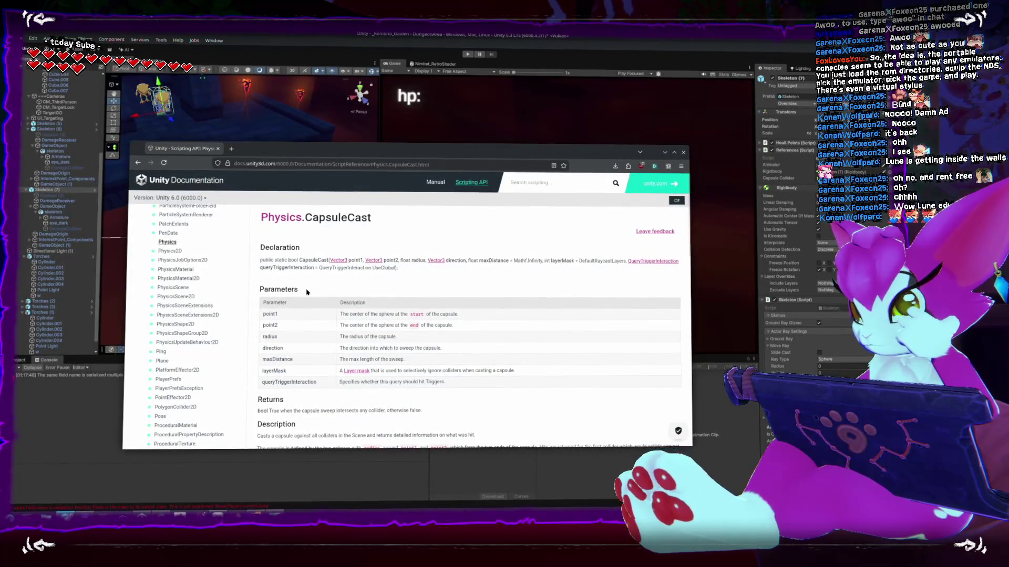
{"action": "scroll", "coordinate": [307, 293], "scroll_direction": "down", "scroll_amount": 1}
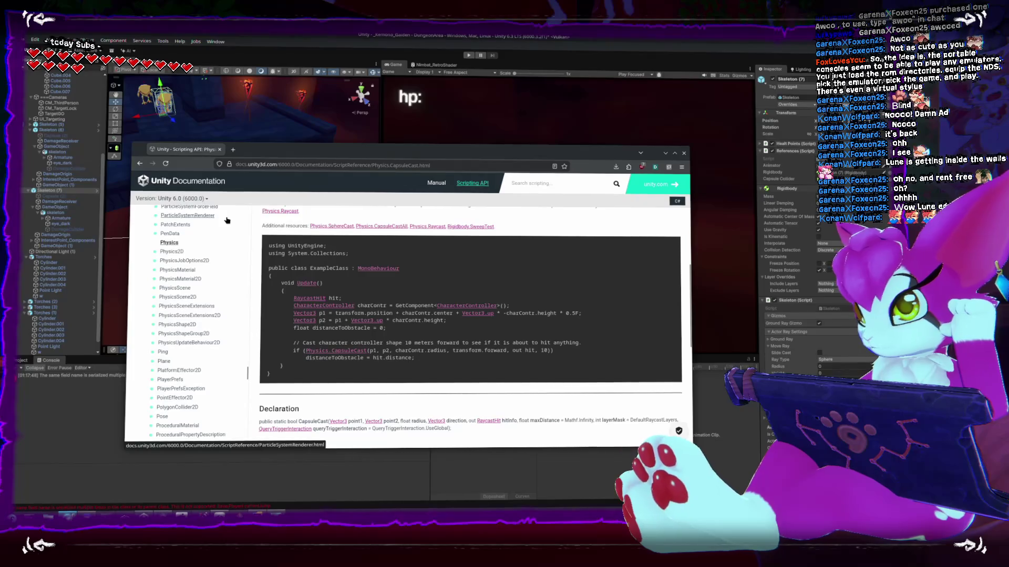
{"action": "key", "text": "alt+Tab"}
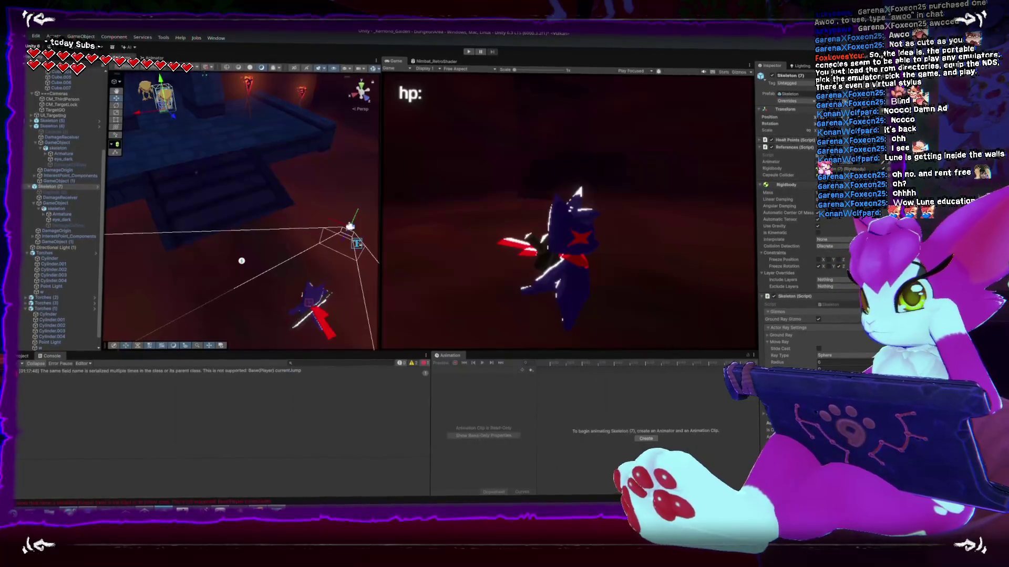
Delete the dotrewentest script from Assets/Scripts
{"action": "scroll", "coordinate": [42, 451], "scroll_direction": "down", "scroll_amount": 3}
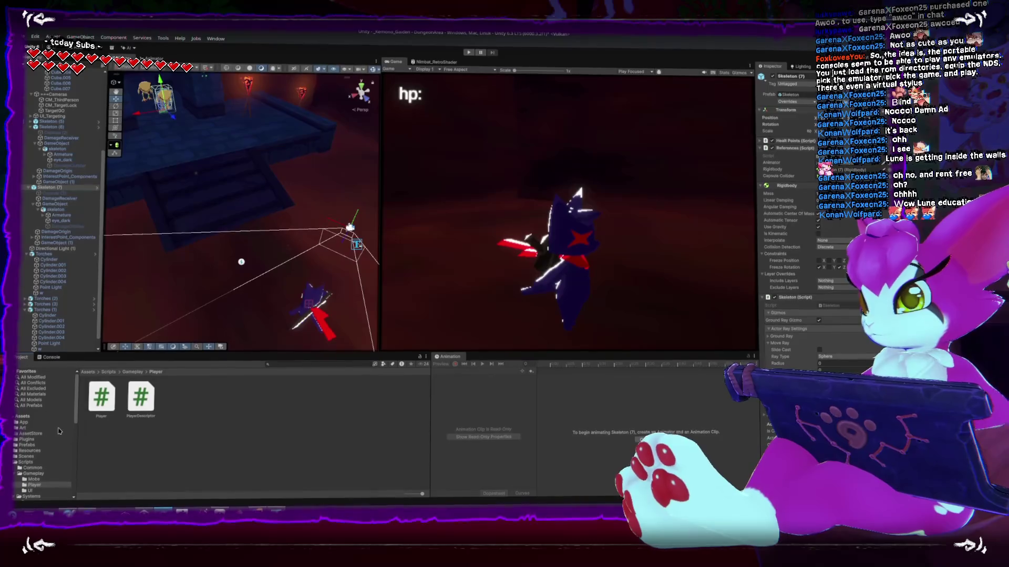
{"action": "left_click", "coordinate": [17, 435]}
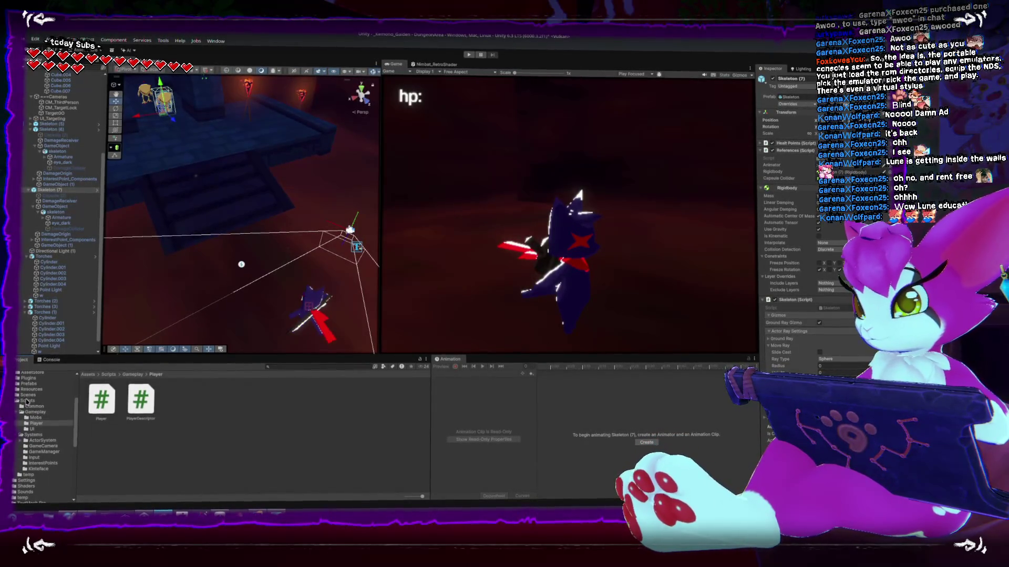
{"action": "left_click", "coordinate": [27, 401]}
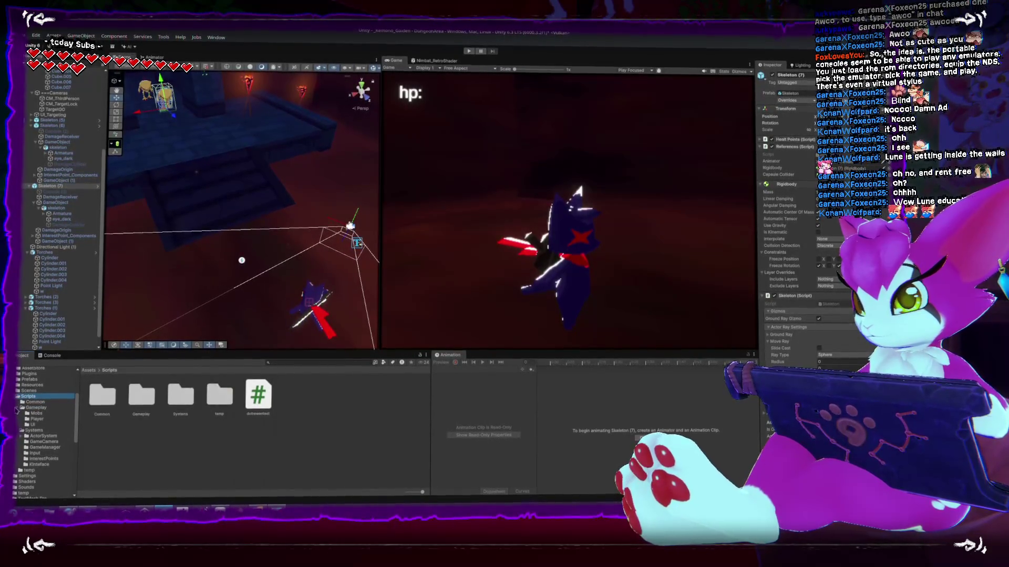
{"action": "left_click", "coordinate": [20, 408]}
{"action": "left_click", "coordinate": [257, 395]}
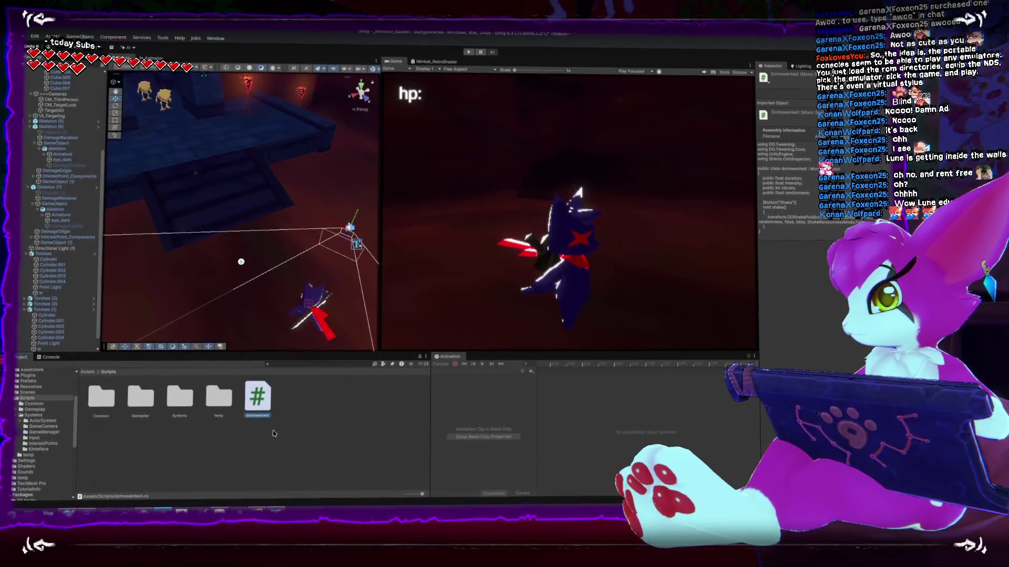
{"action": "key", "text": "Right"}
{"action": "key", "text": "Delete"}
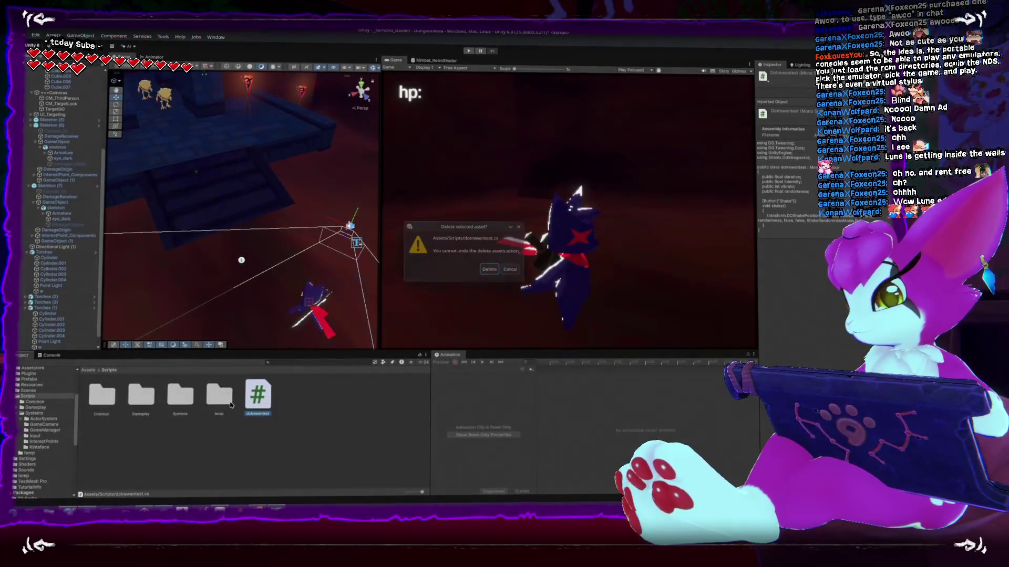
{"action": "key", "text": "Return"}
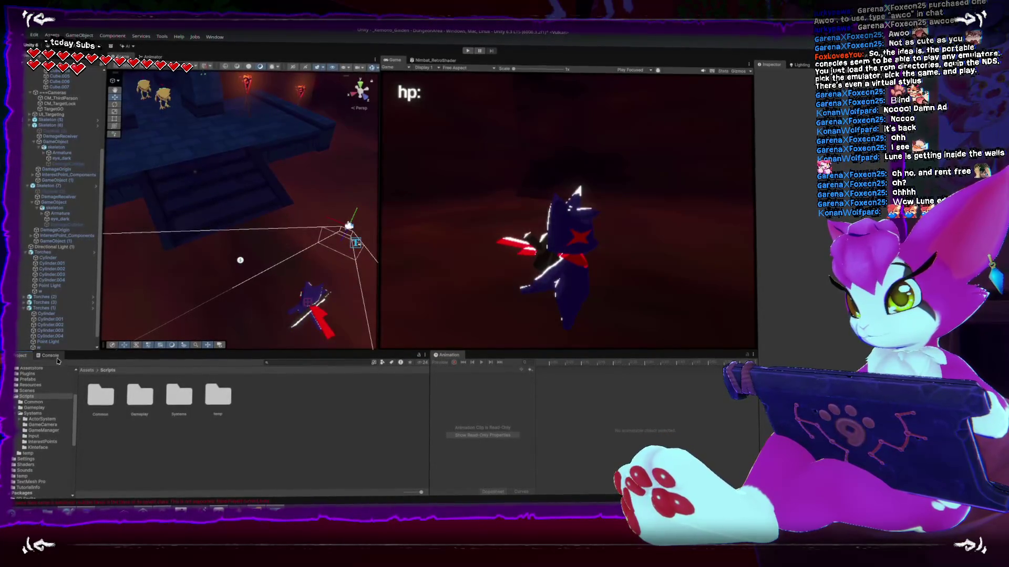
Delete the Test_FloorDirection script from the Scripts/temp folder
{"action": "left_click", "coordinate": [21, 357]}
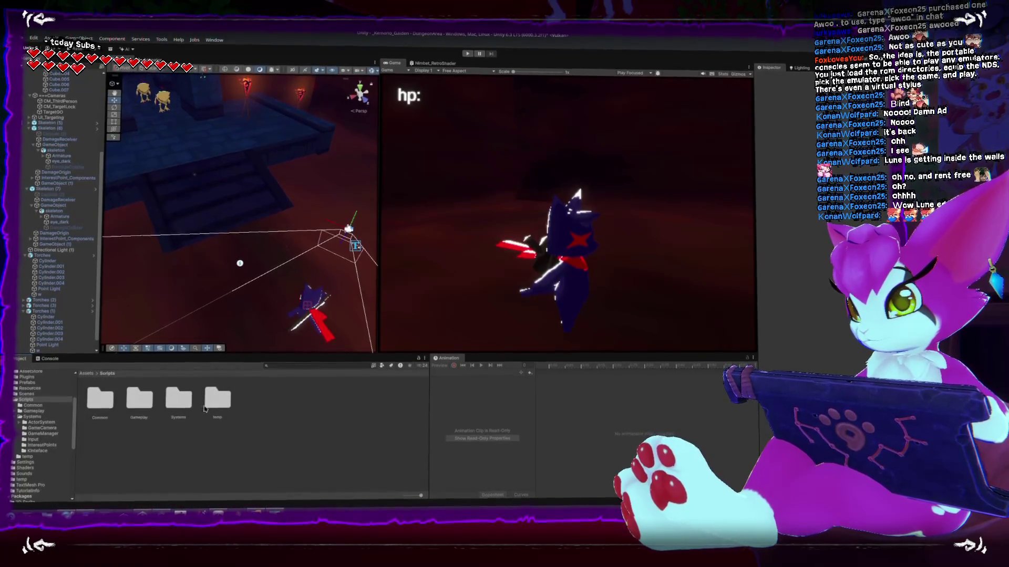
{"action": "double_click", "coordinate": [216, 399]}
{"action": "left_click", "coordinate": [100, 397]}
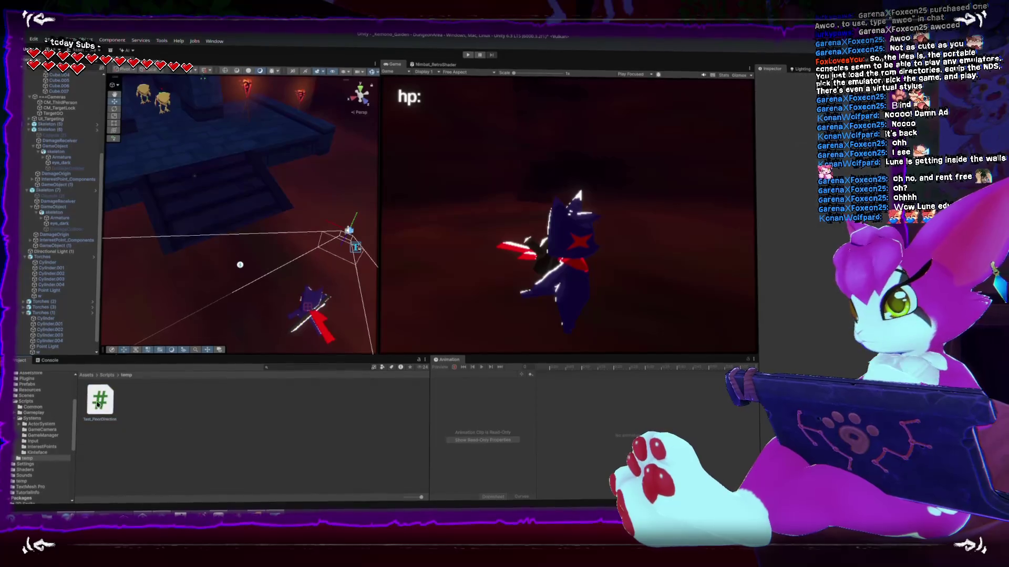
{"action": "key", "text": "Delete"}
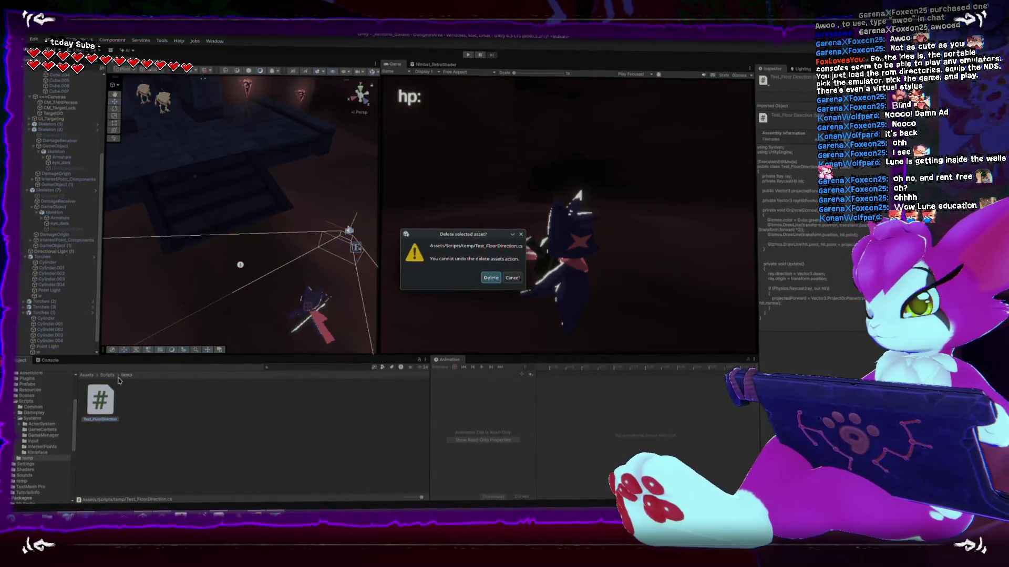
{"action": "key", "text": "Return"}
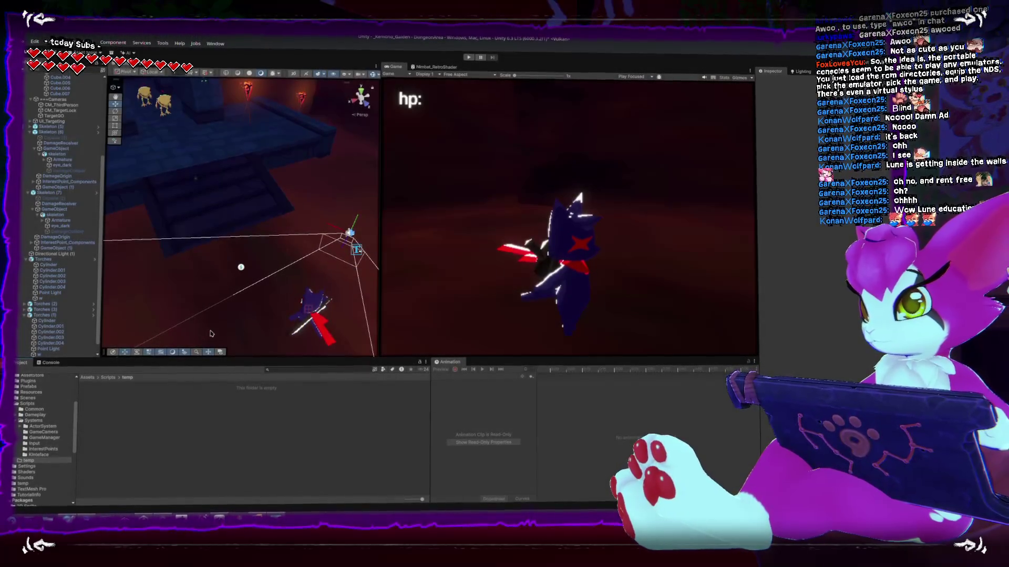
Create a MonoBehaviour script named TestCapsuleCollider in the temp folder
{"action": "right_click", "coordinate": [192, 428]}
{"action": "mouse_move", "coordinate": [263, 213]}
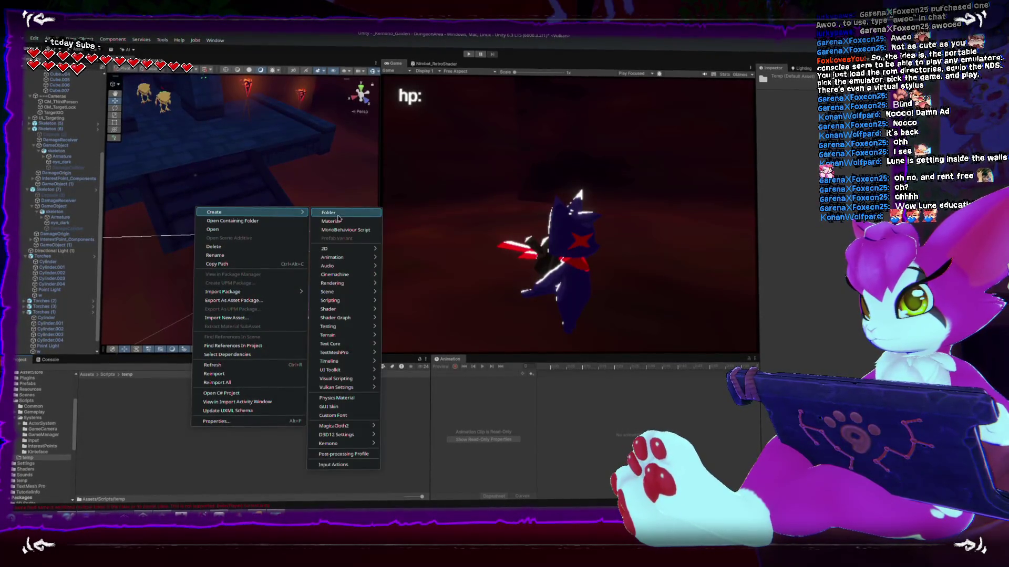
{"action": "left_click", "coordinate": [341, 228]}
{"action": "type", "text": "Tes"}
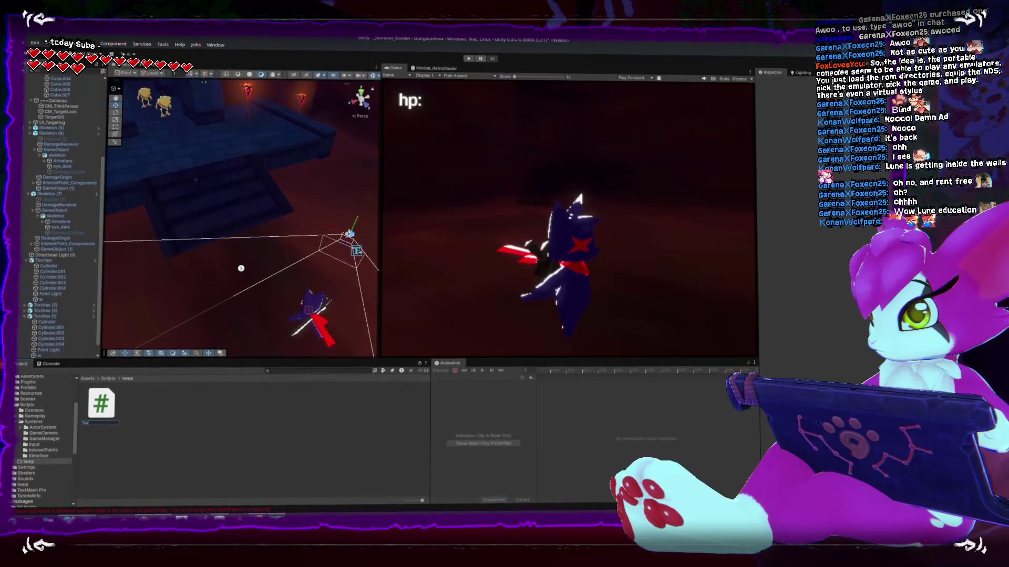
{"action": "type", "text": "tCapsuleCollider"}
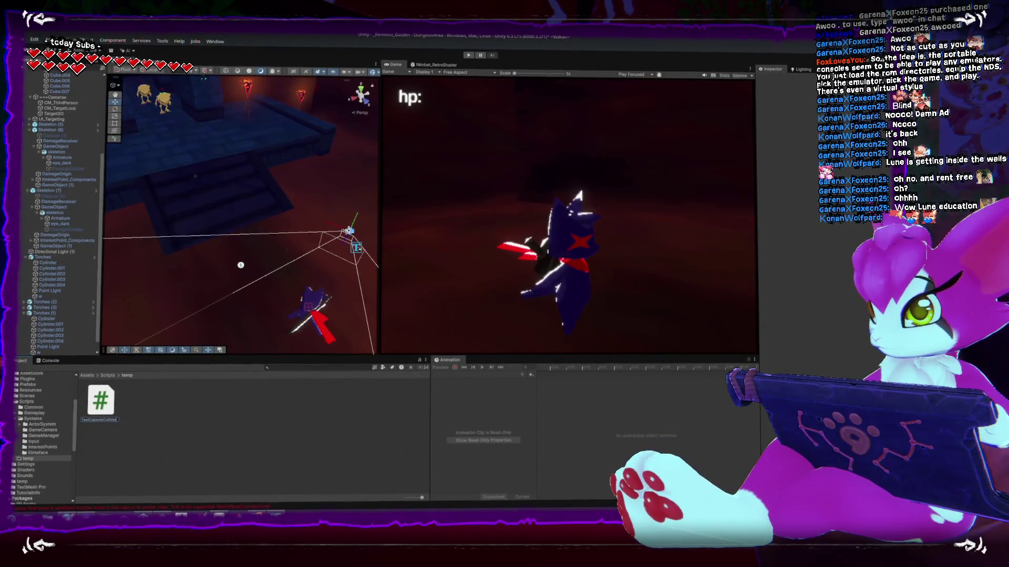
{"action": "key", "text": "Return"}
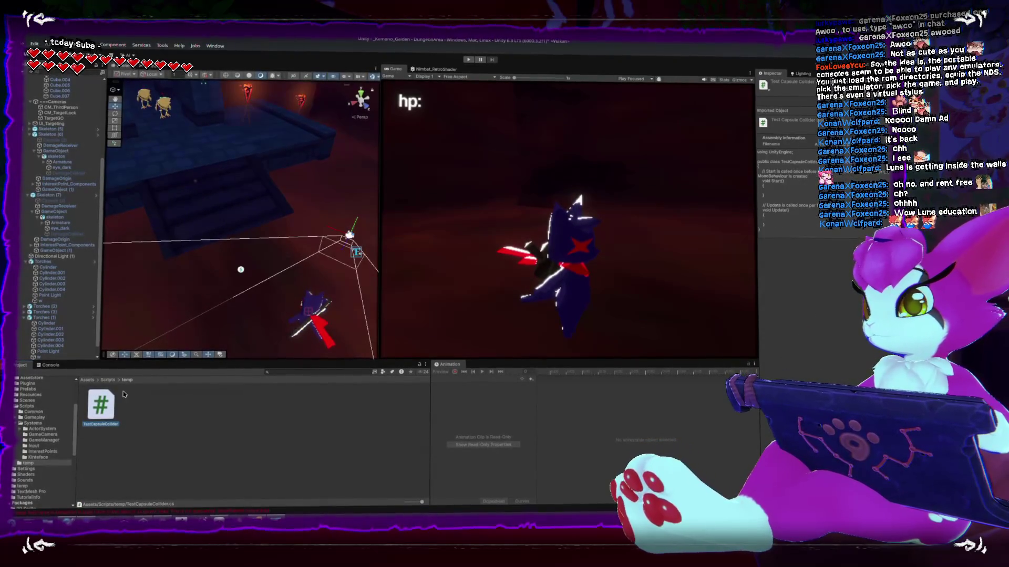
{"action": "left_click_drag", "start_coordinate": [195, 206], "coordinate": [196, 264]}
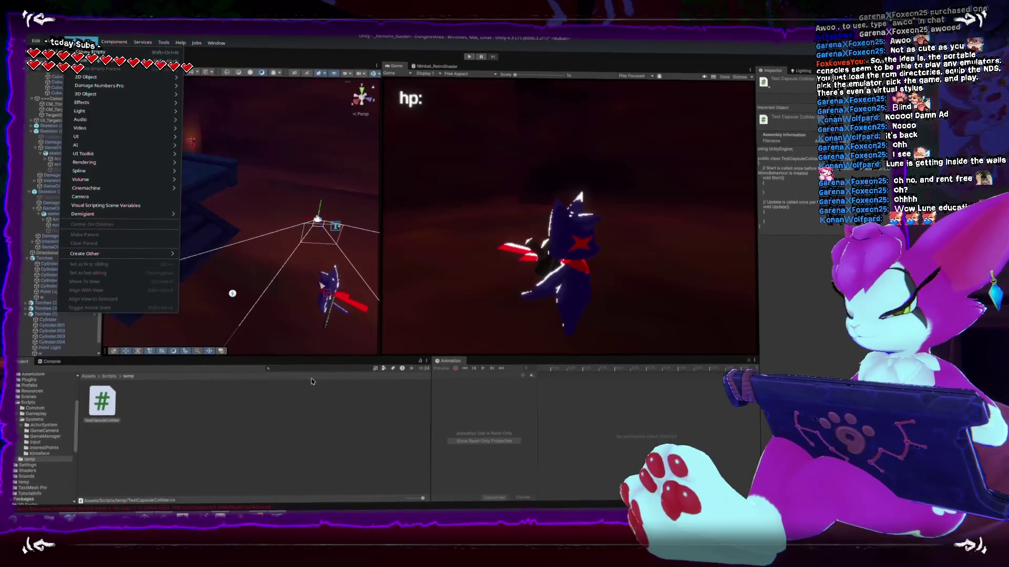
{"action": "left_click", "coordinate": [153, 409]}
{"action": "double_click", "coordinate": [103, 402]}
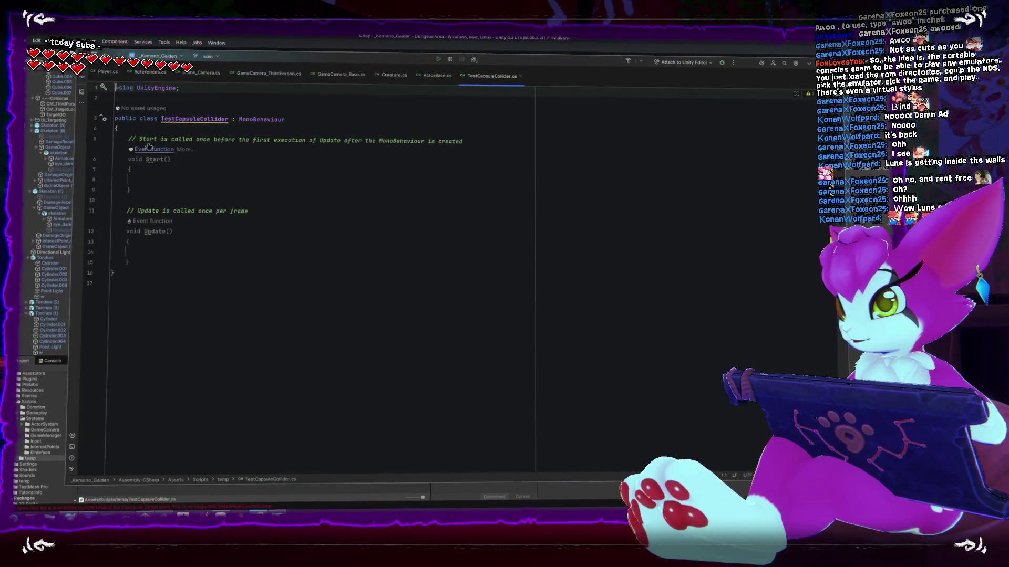
Replace the template Start and Update methods with a 'public CapsuleCollider capsule;' field
{"action": "key", "text": "Home"}
{"action": "key", "text": "shift+Down"}
{"action": "key", "text": "shift+Down"}
{"action": "key", "text": "shift+Down"}
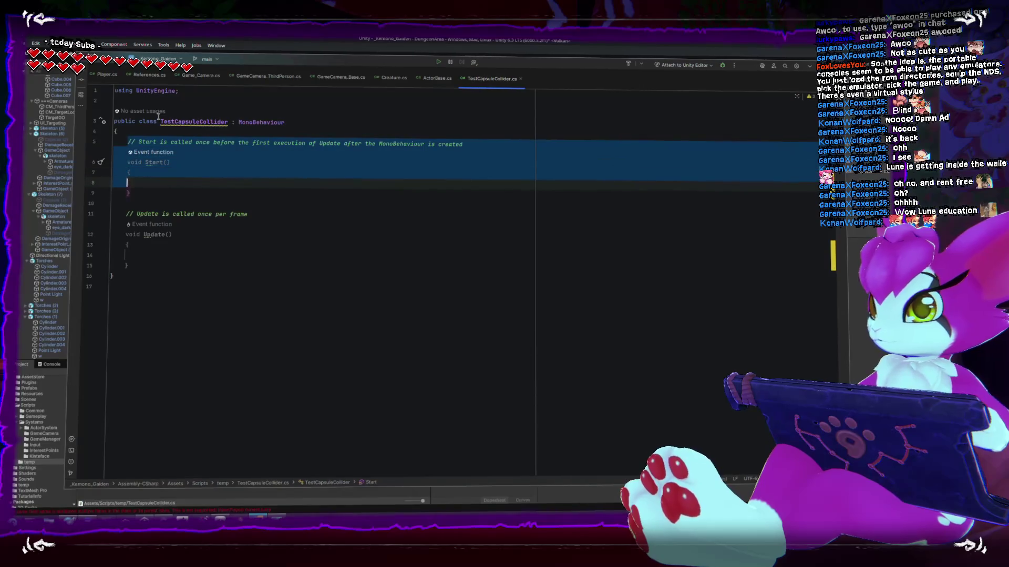
{"action": "key", "text": "shift+Down"}
{"action": "key", "text": "shift+Down"}
{"action": "key", "text": "shift+Down"}
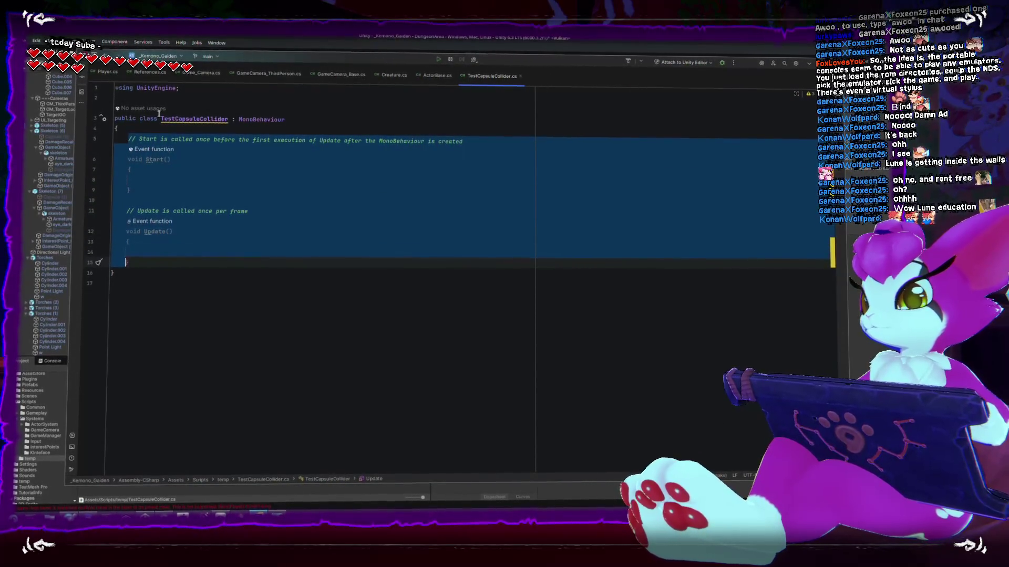
{"action": "key", "text": "BackSpace"}
{"action": "type", "text": "public Caps"}
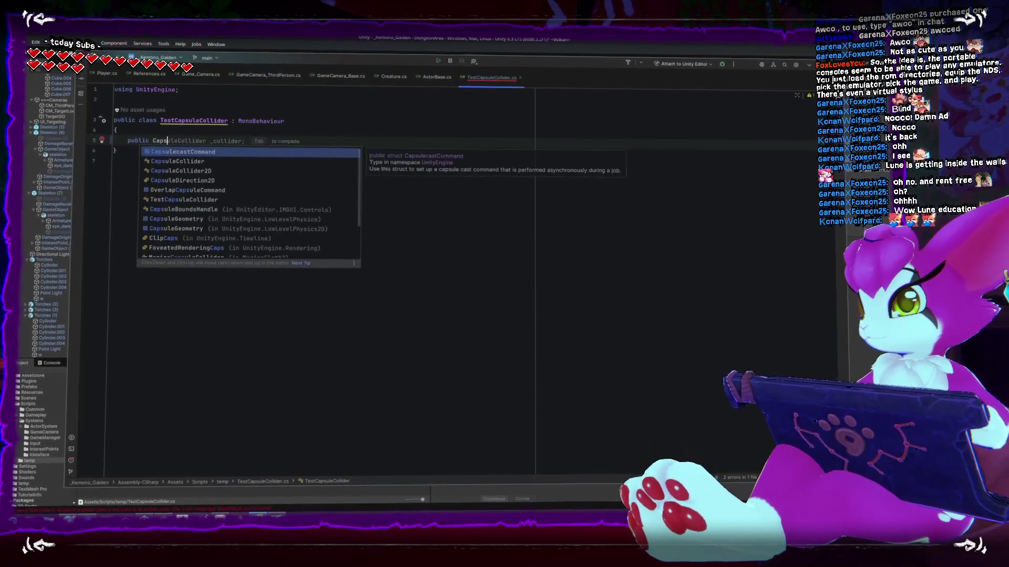
{"action": "key", "text": "Return"}
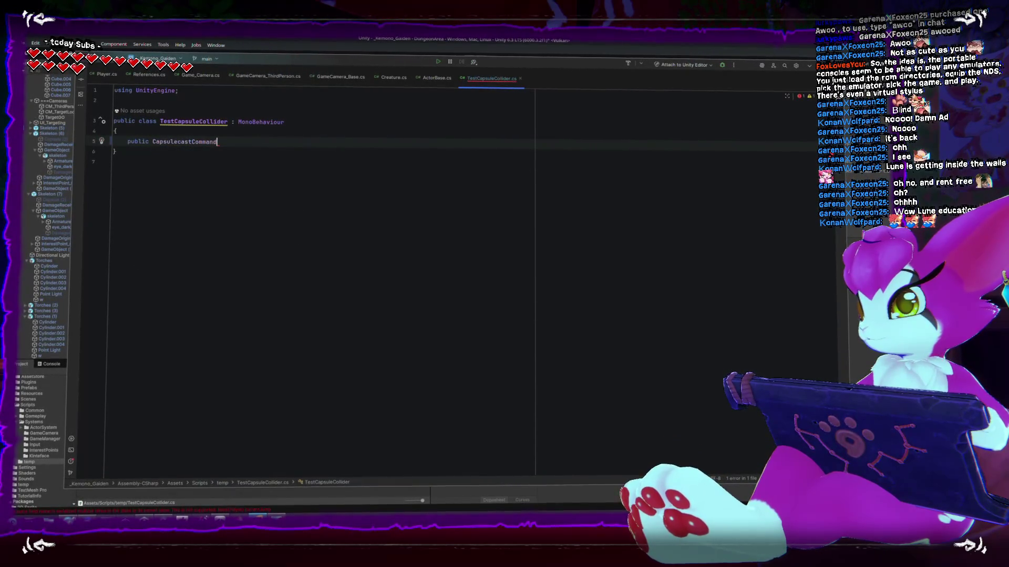
{"action": "type", "text": "ule"}
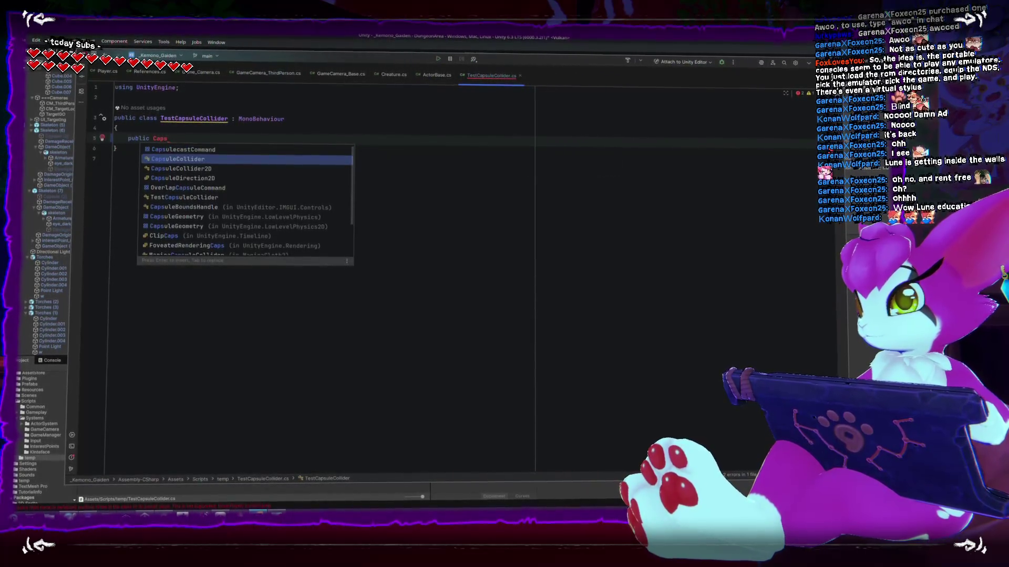
{"action": "key", "text": "Return"}
{"action": "type", "text": "cap"}
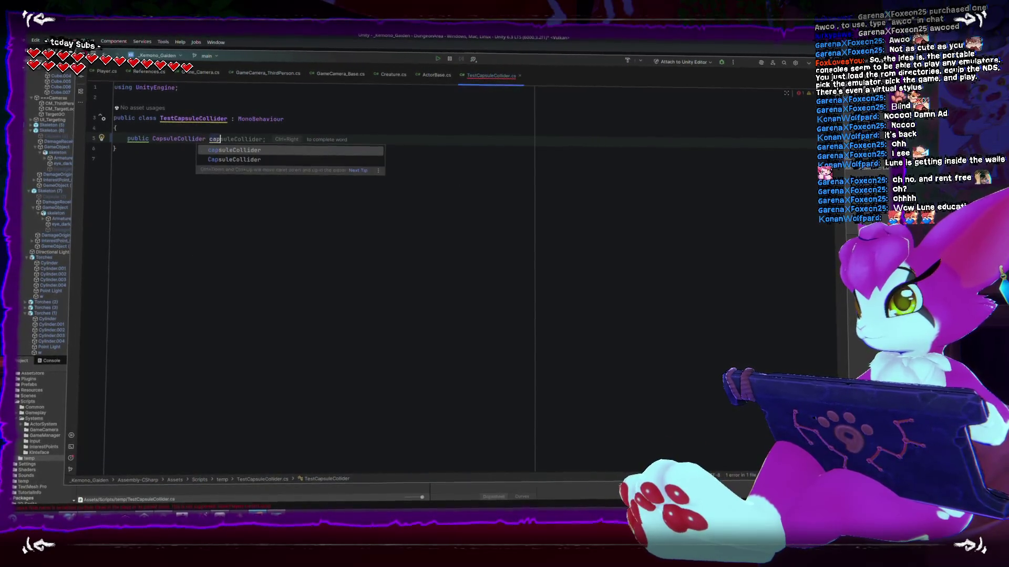
{"action": "type", "text": "sule;"}
{"action": "key", "text": "Return"}
{"action": "key", "text": "Return"}
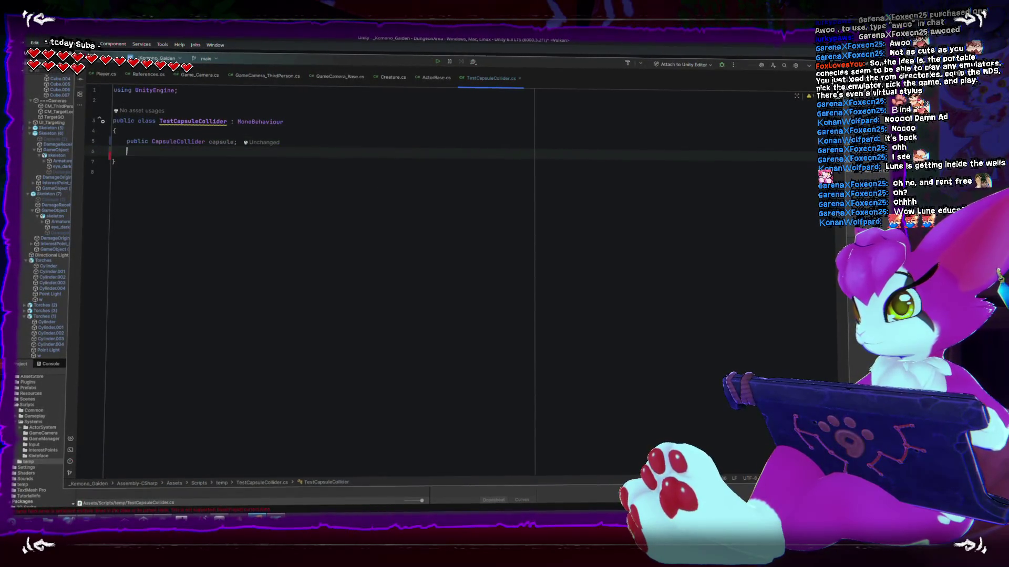
Add an empty OnDrawGizmos method and a Vector3 capsuleStart field above it
{"action": "type", "text": "void OnDraw"}
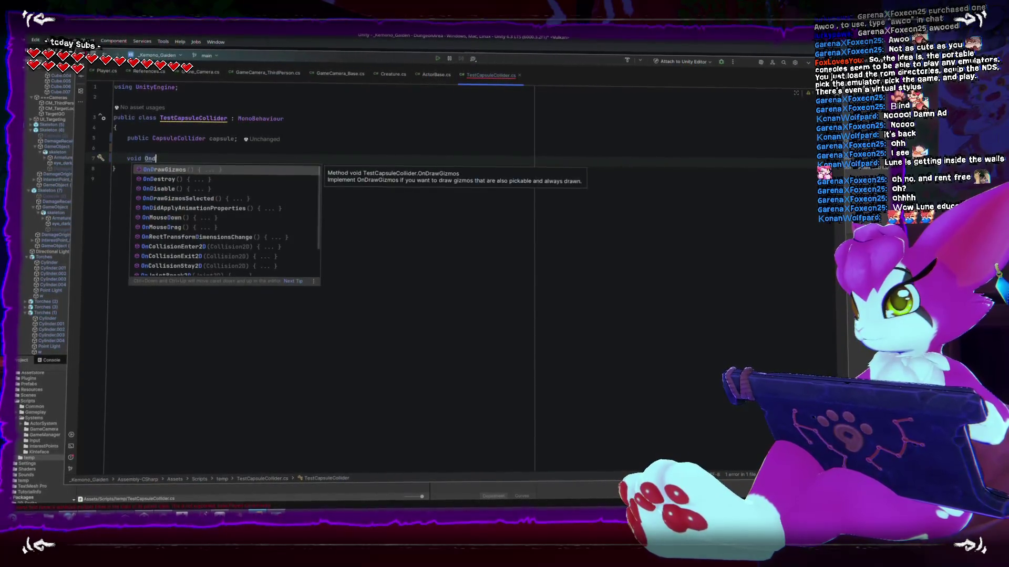
{"action": "key", "text": "Return"}
{"action": "key", "text": "BackSpace"}
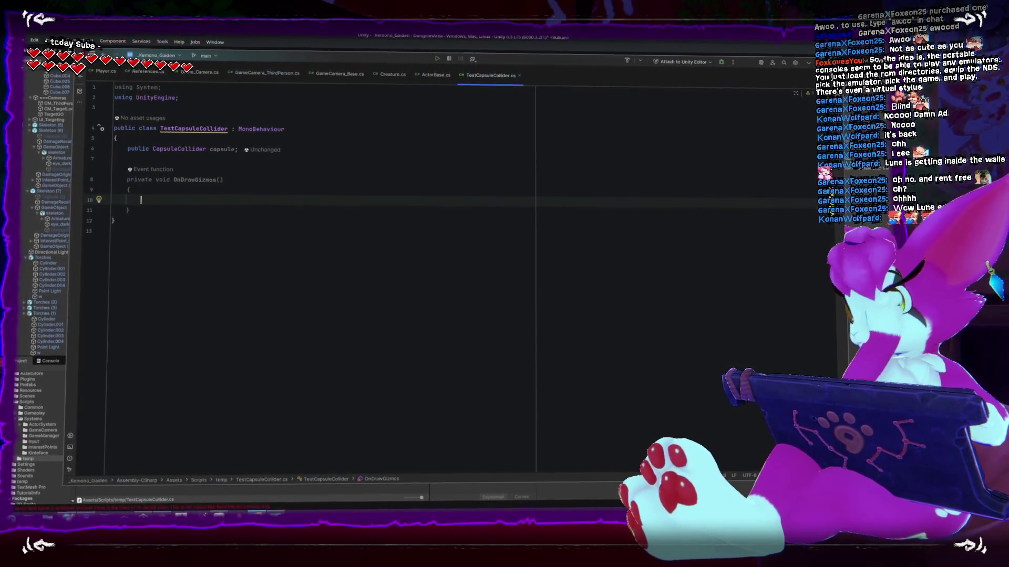
{"action": "key", "text": "Up"}
{"action": "key", "text": "Up"}
{"action": "key", "text": "Up"}
{"action": "key", "text": "Return"}
{"action": "key", "text": "Return"}
{"action": "key", "text": "Up"}
{"action": "type", "text": "Ve"}
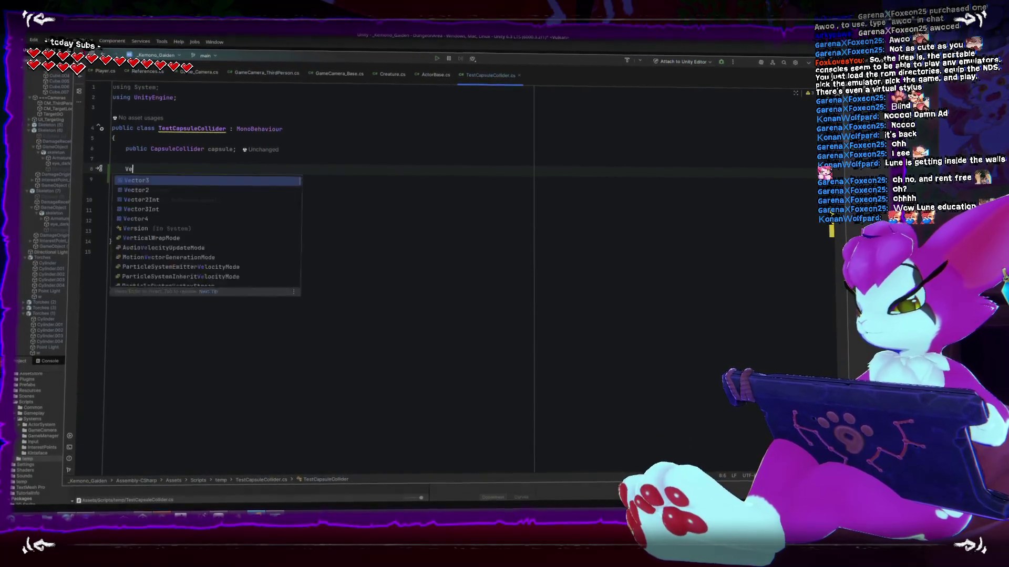
{"action": "type", "text": "ctor3 capsulStar"}
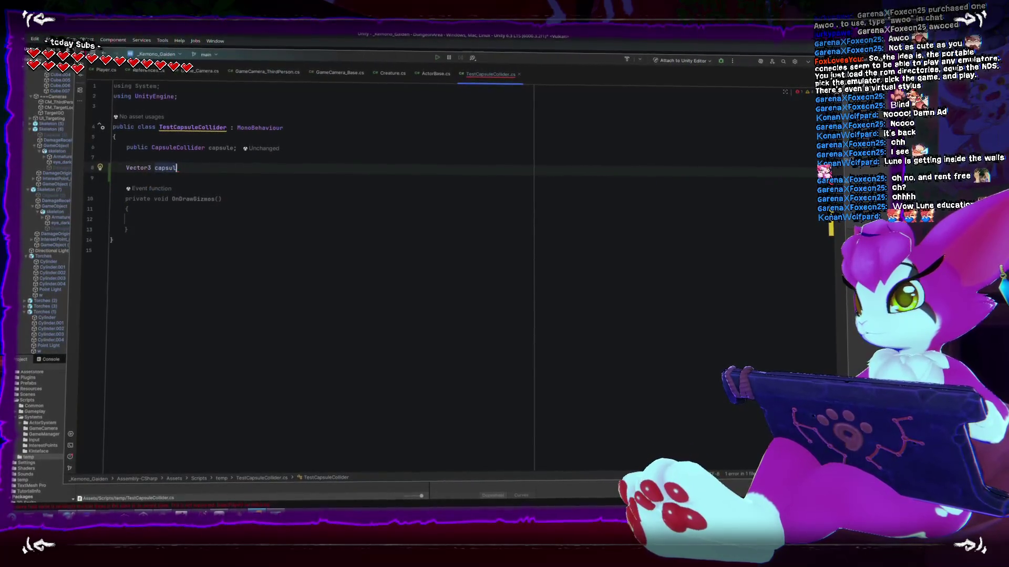
{"action": "key", "text": "Return"}
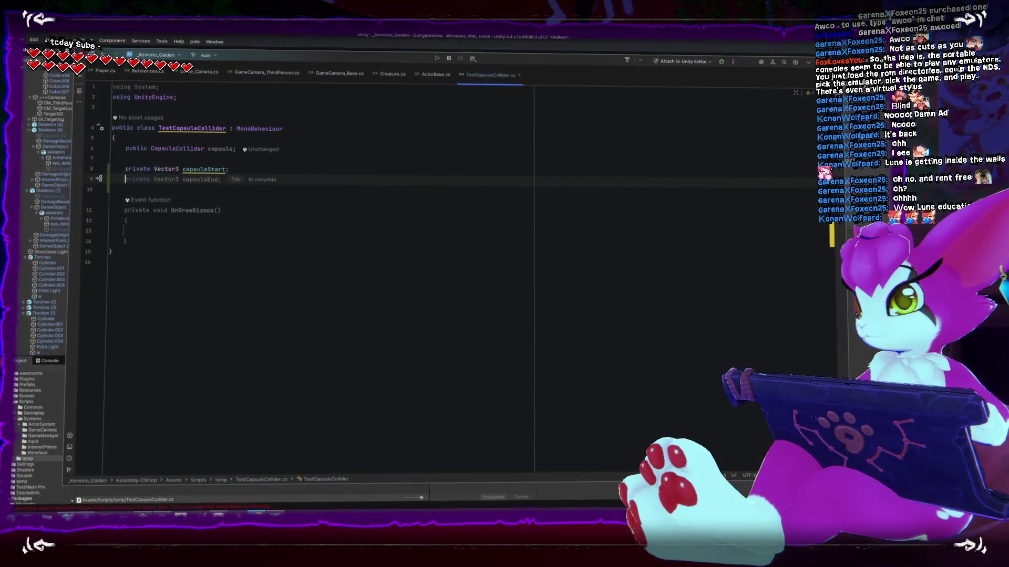
In OnDrawGizmos set Gizmos.color to Color.blue and call DrawWireSphere at capsuleStart
{"action": "left_click", "coordinate": [149, 231]}
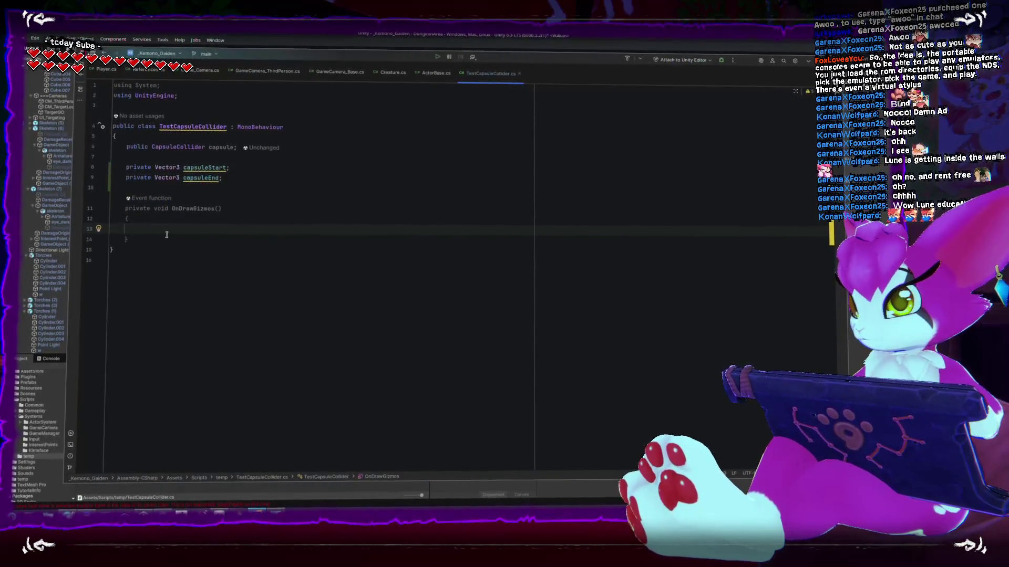
{"action": "type", "text": "Gizmos"}
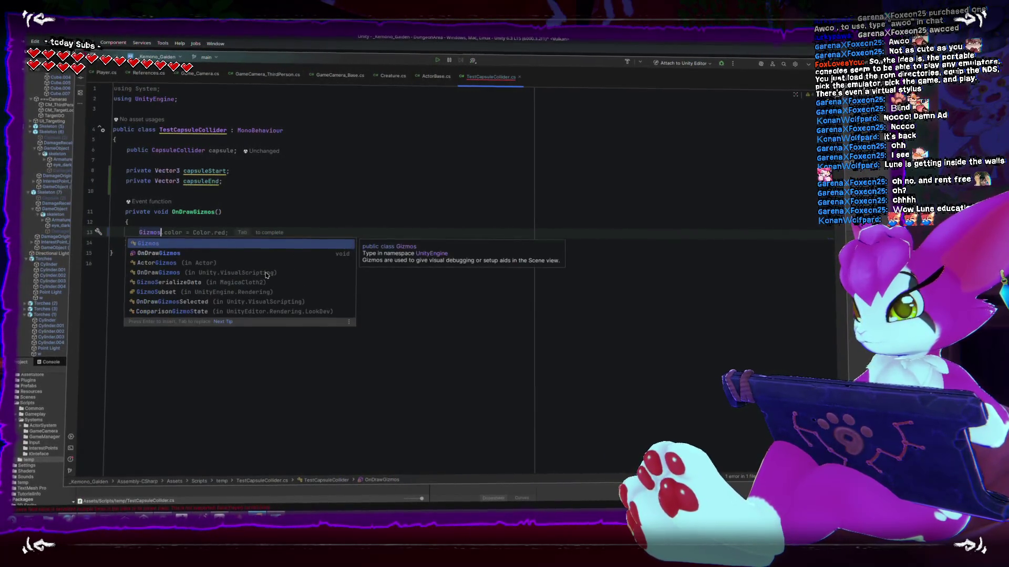
{"action": "key", "text": "Tab"}
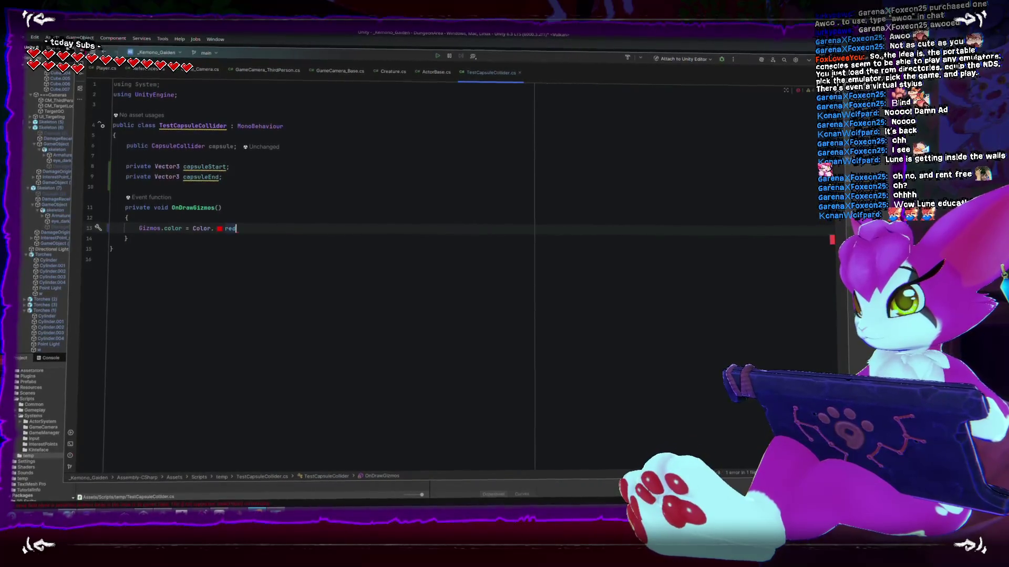
{"action": "key", "text": "ctrl+space"}
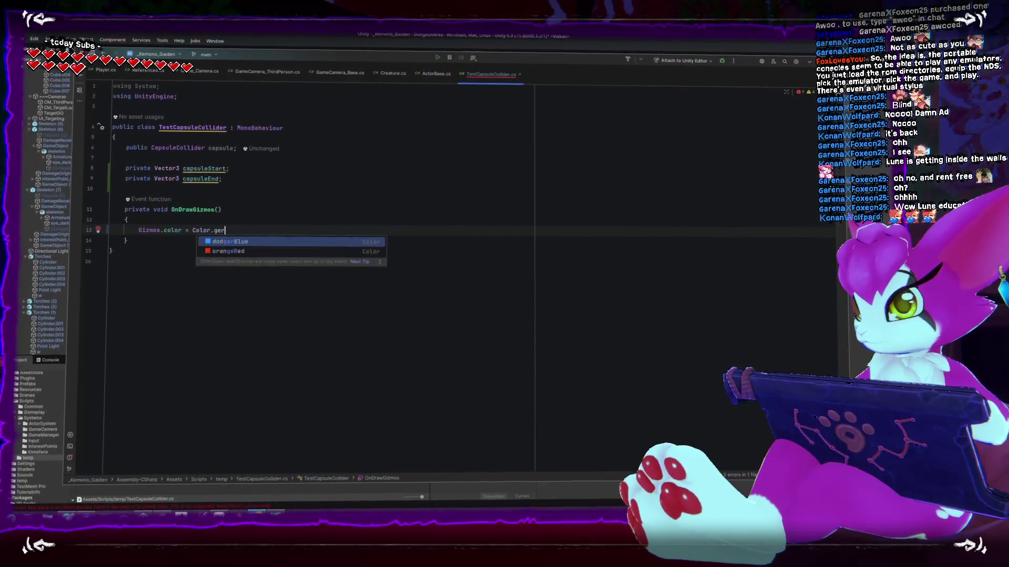
{"action": "type", "text": "blue;"}
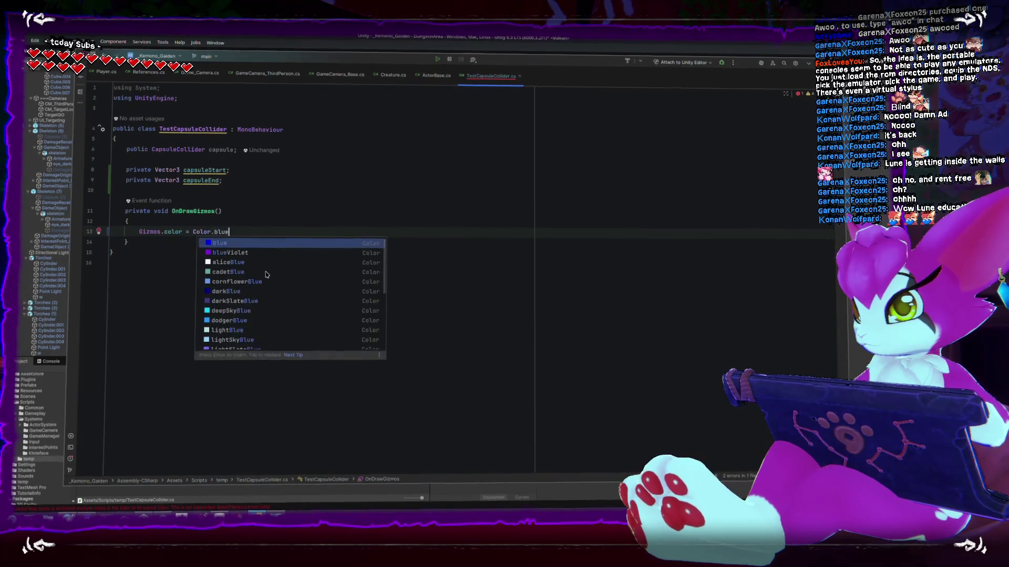
{"action": "key", "text": "Return"}
{"action": "type", "text": "G"}
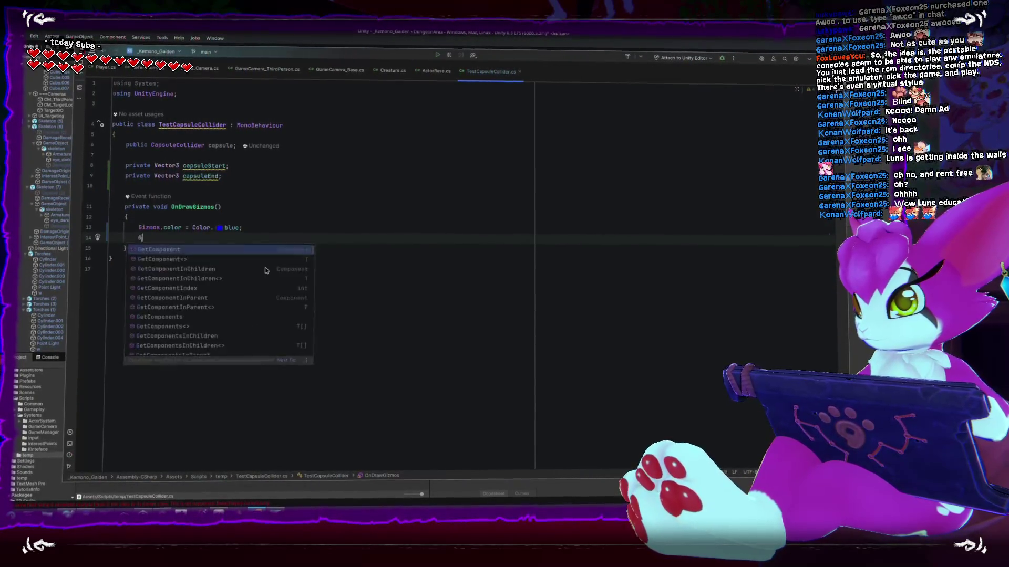
{"action": "type", "text": "izmos.drawwire"}
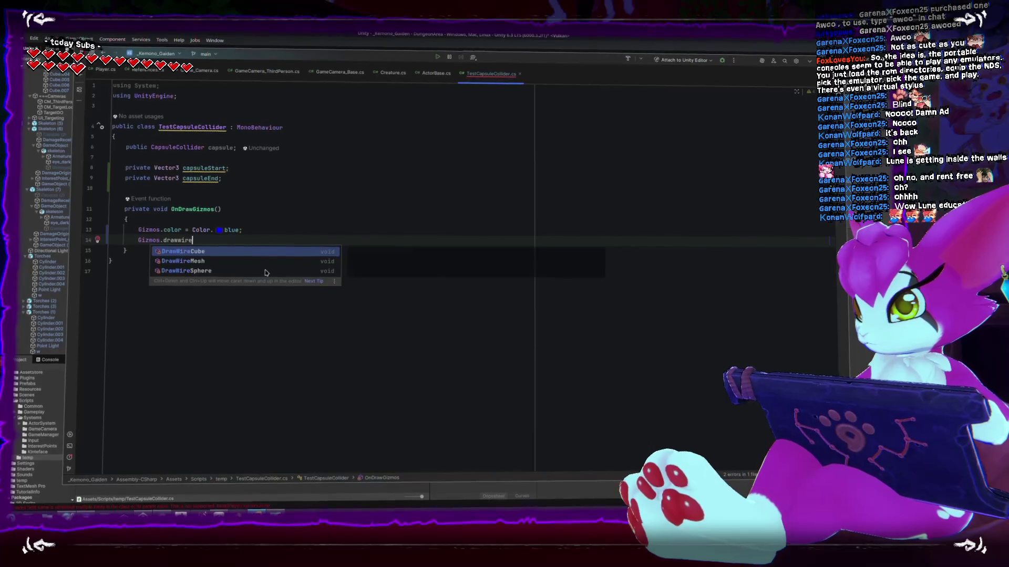
{"action": "type", "text": "stransform.position"}
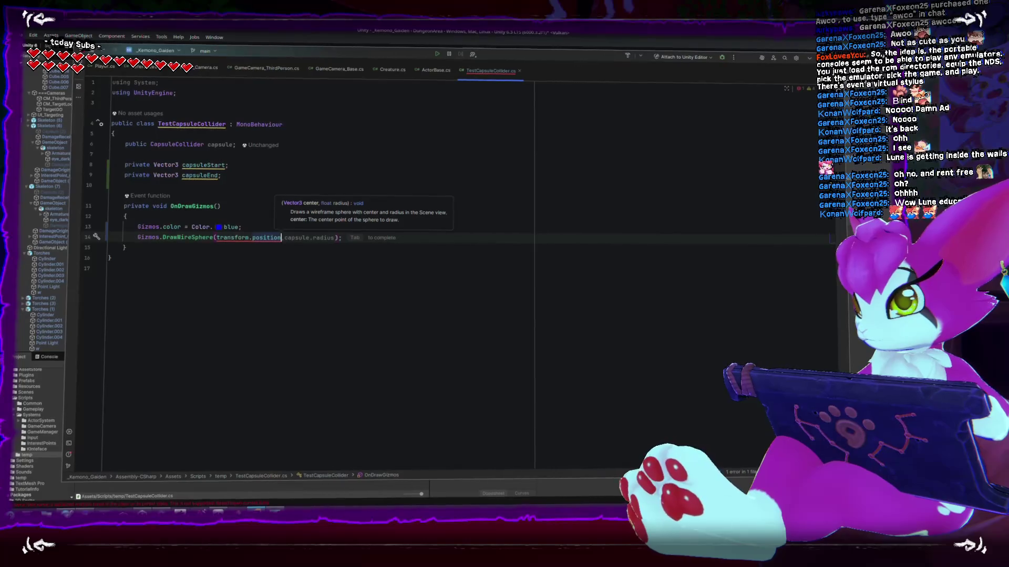
{"action": "key", "text": "BackSpace"}
{"action": "key", "text": "BackSpace"}
{"action": "key", "text": "BackSpace"}
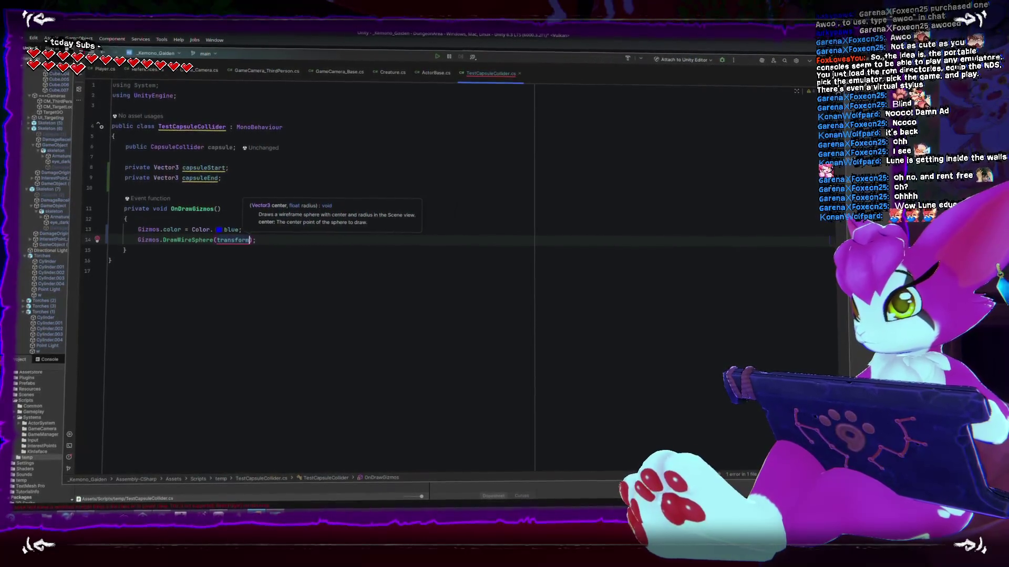
{"action": "type", "text": "capsuleS"}
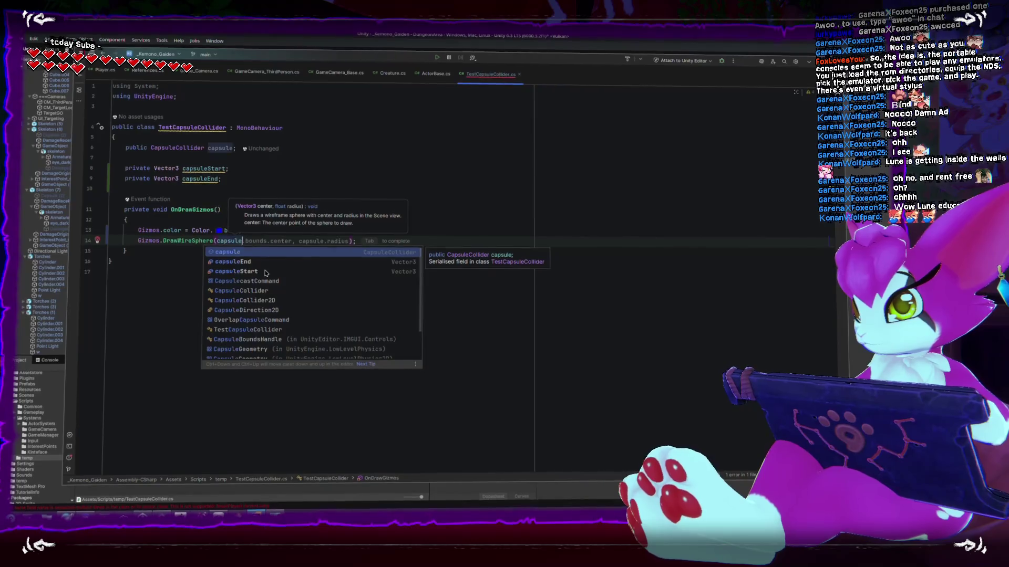
{"action": "key", "text": "Return"}
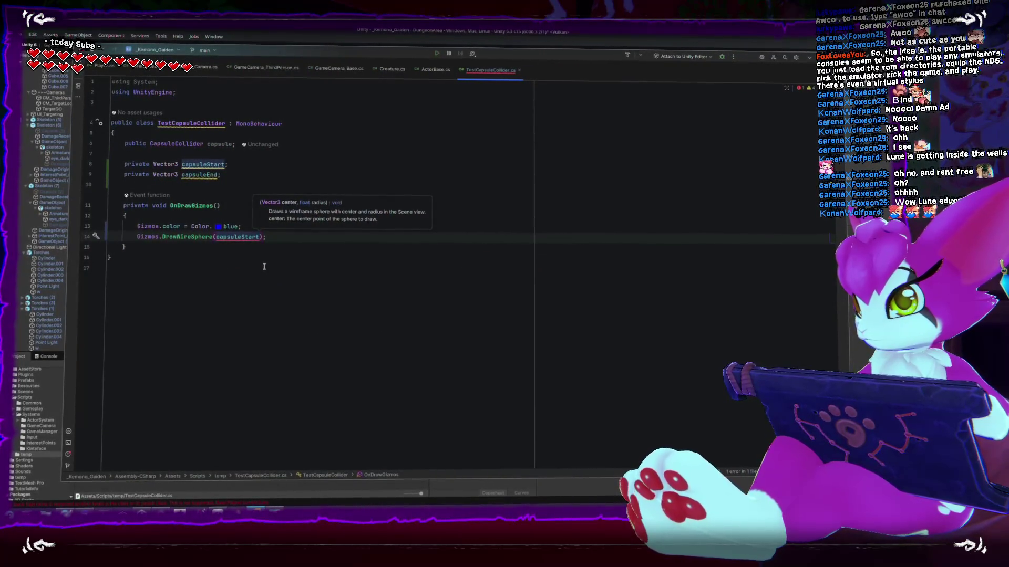
{"action": "type", "text": "."}
Add a 'float capsuleRadius;' field and use it as the wire sphere's radius
{"action": "left_click", "coordinate": [228, 190]}
{"action": "key", "text": "Up"}
{"action": "key", "text": "Return"}
{"action": "key", "text": "Return"}
{"action": "key", "text": "Up"}
{"action": "type", "text": "fl"}
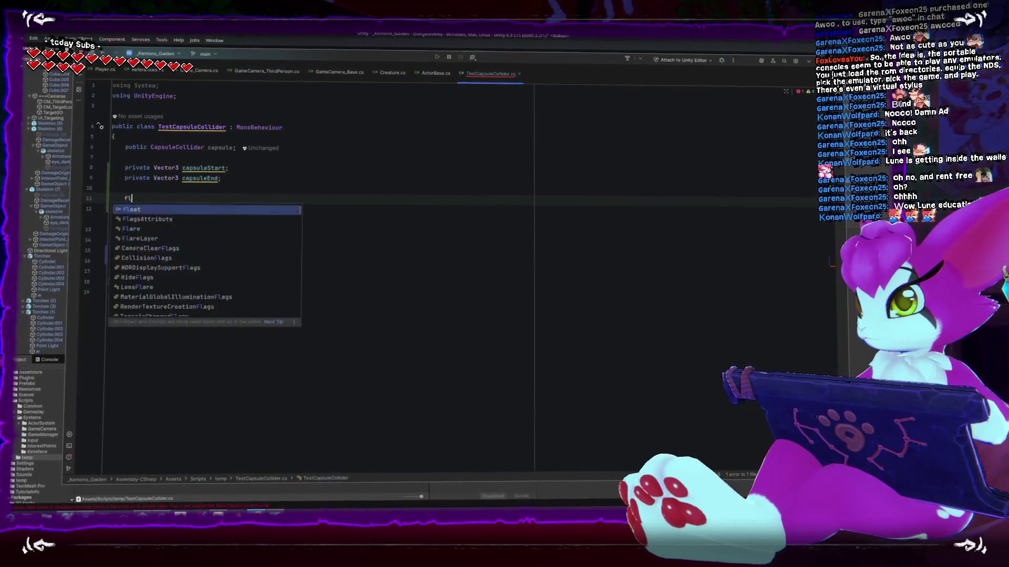
{"action": "type", "text": "oat capsuleRadius;"}
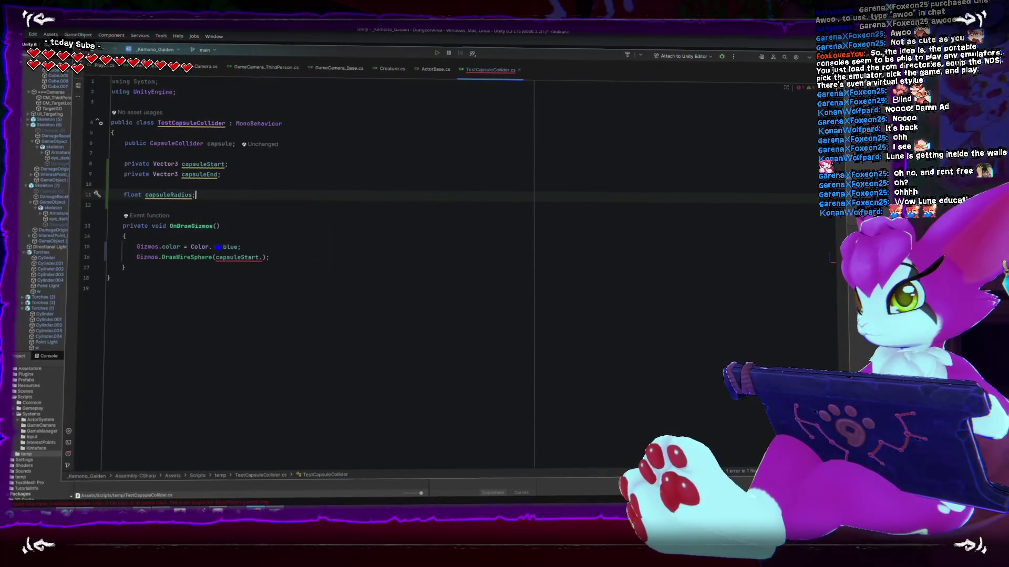
{"action": "double_click", "coordinate": [166, 197]}
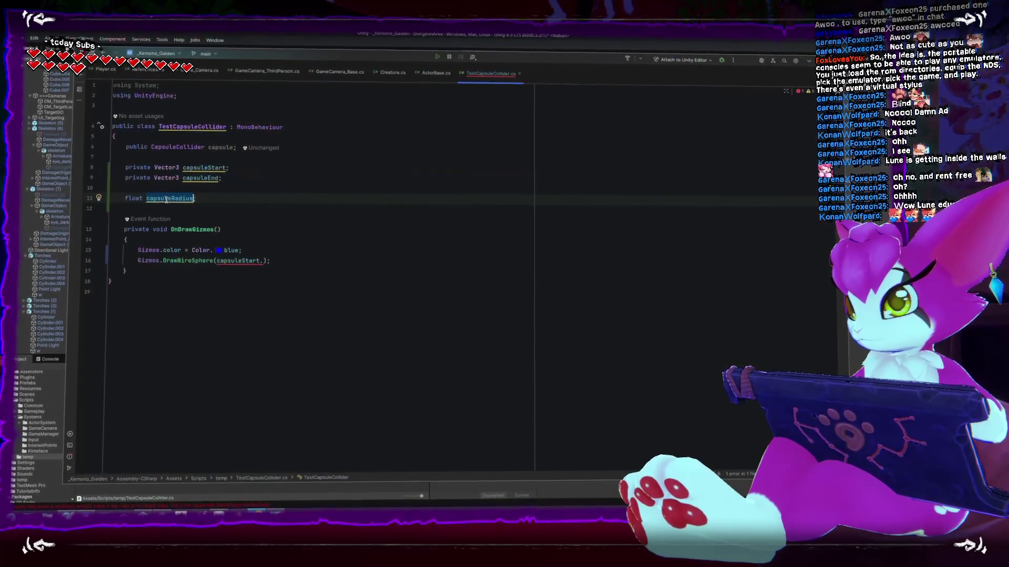
{"action": "left_click", "coordinate": [262, 261]}
{"action": "type", "text": "."}
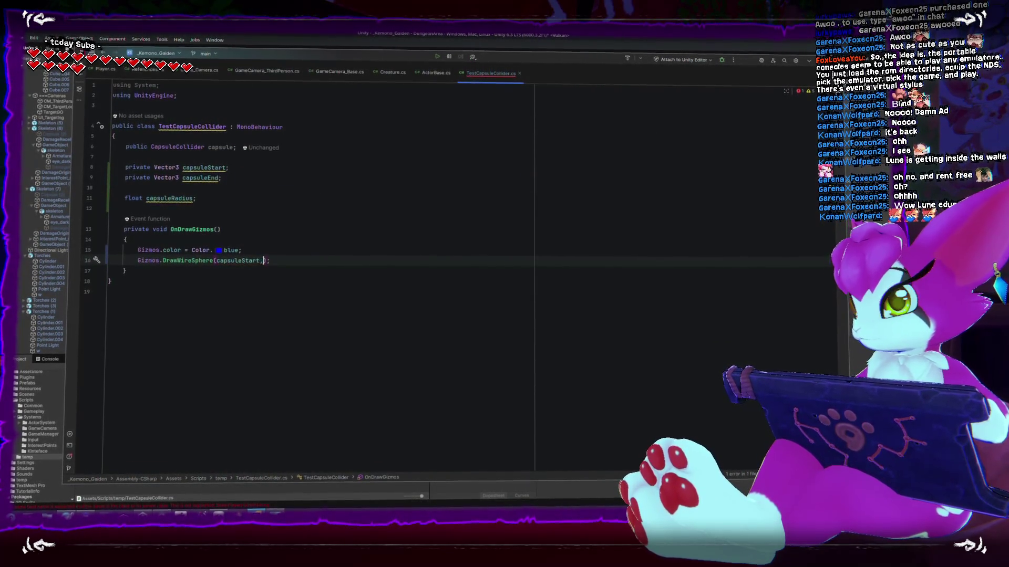
Duplicate the DrawWireSphere line to draw a second blue wire sphere
{"action": "key", "text": "ctrl+c"}
{"action": "key", "text": "ctrl+End"}
{"action": "key", "text": "Return"}
{"action": "key", "text": "ctrl+v"}
{"action": "key", "text": "BackSpace"}
{"action": "left_click", "coordinate": [334, 266]}
{"action": "key", "text": "Up"}
{"action": "key", "text": "End"}
{"action": "key", "text": "Return"}
{"action": "key", "text": "ctrl+v"}
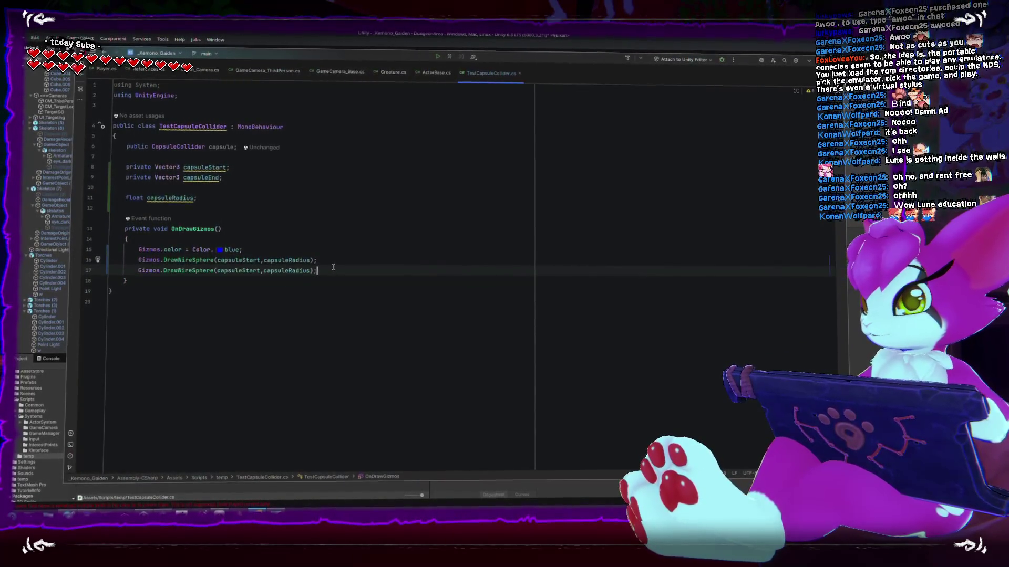